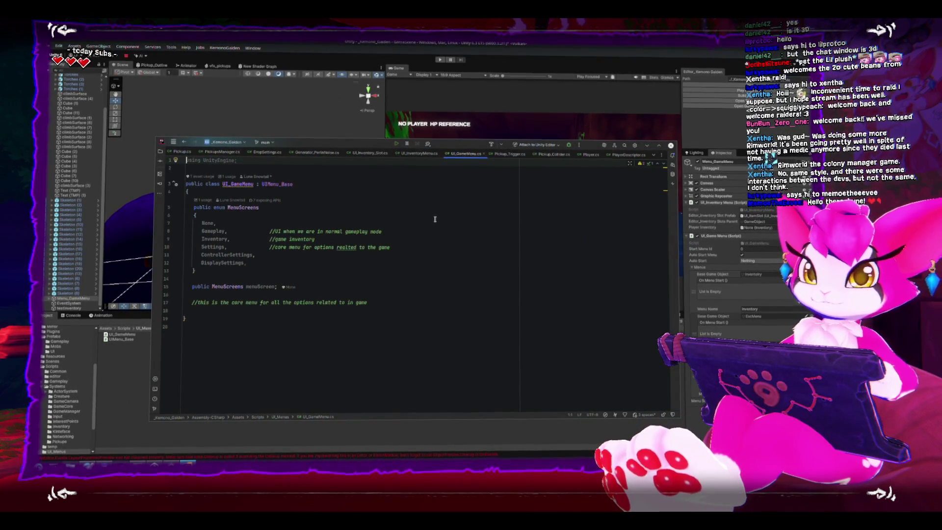
Rename the UI_GameMenu class to UI_MainGameMenu with Refactor > Rename.
click(237, 186)
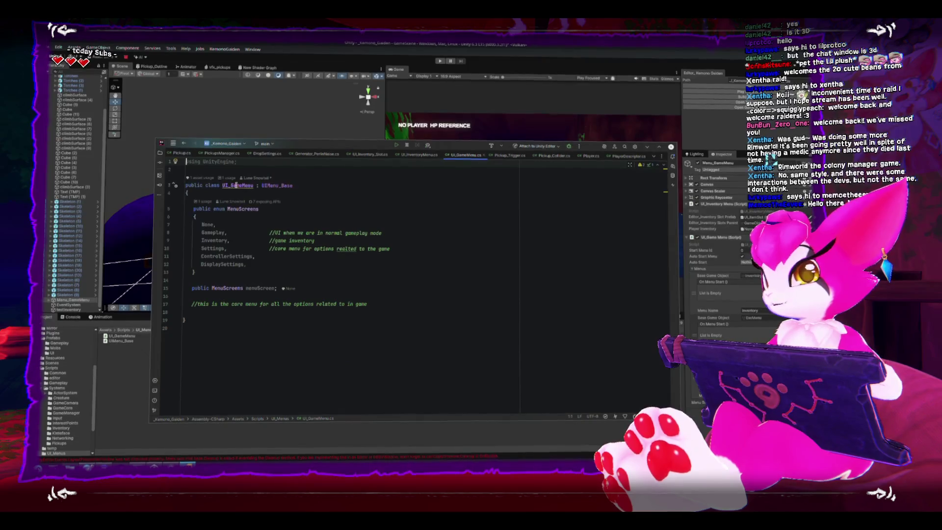
right_click(237, 187)
mouse_move(243, 207)
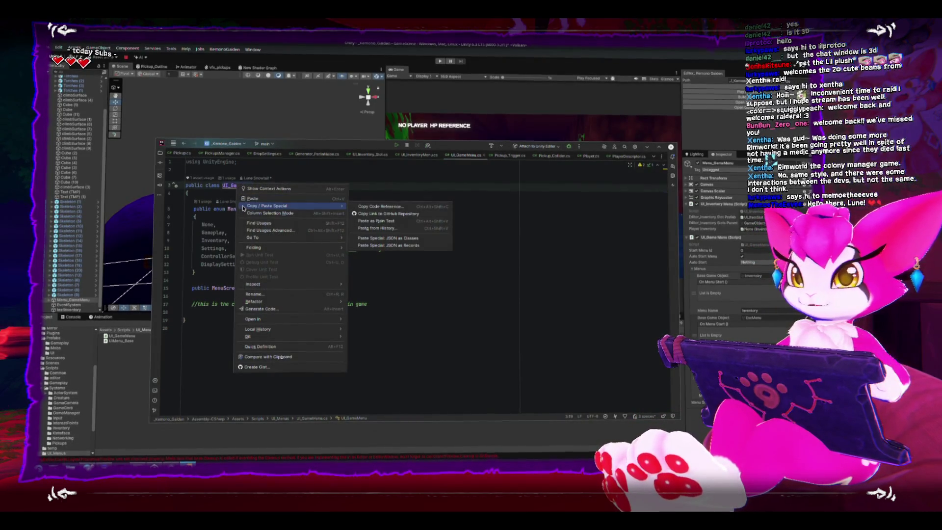
click(279, 293)
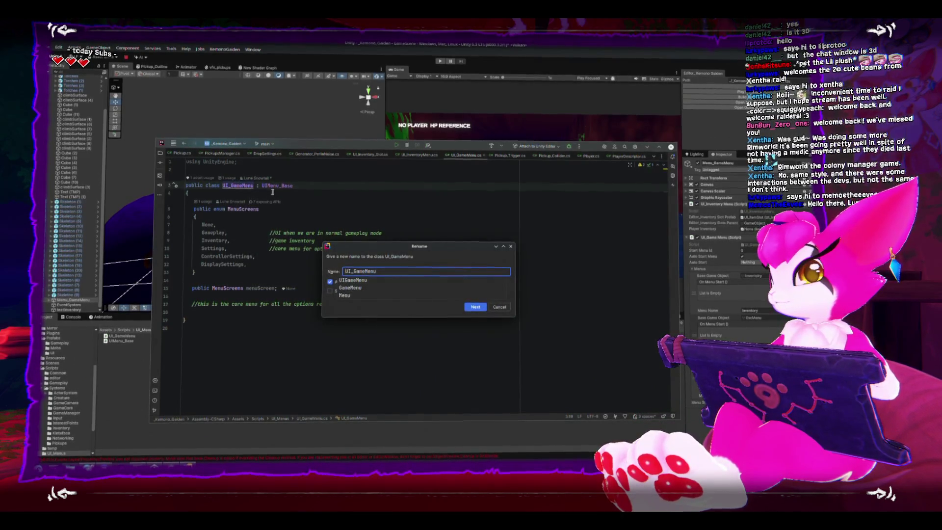
key(Left)
key(Left)
key(Left)
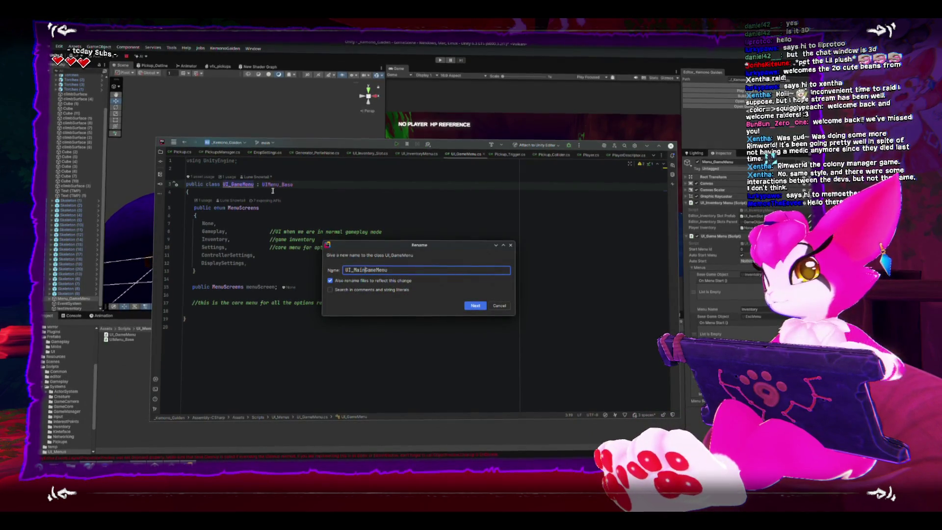
key(Return)
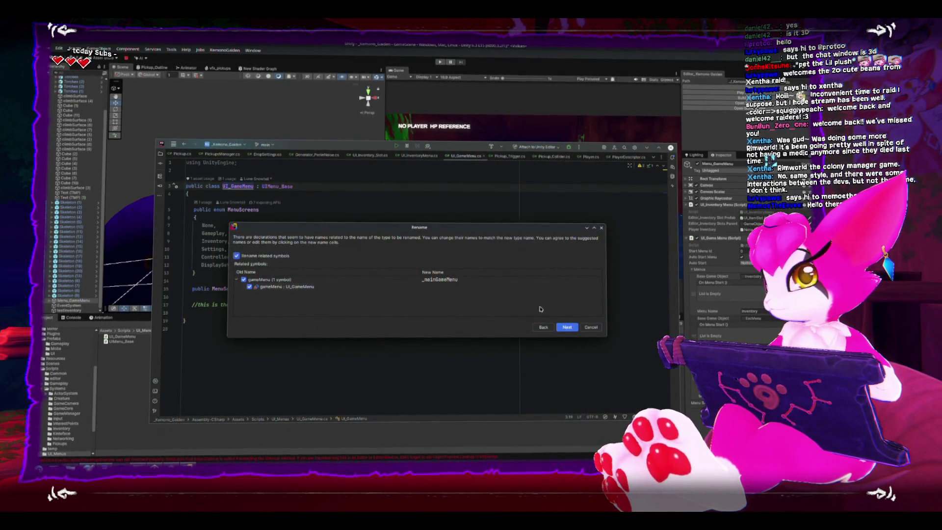
Apply the rename to related symbols and return to the Unity Editor.
mouse_move(409, 227)
mouse_down()
mouse_move(557, 201)
mouse_move(491, 179)
mouse_move(475, 130)
mouse_move(513, 139)
mouse_move(467, 142)
mouse_up()
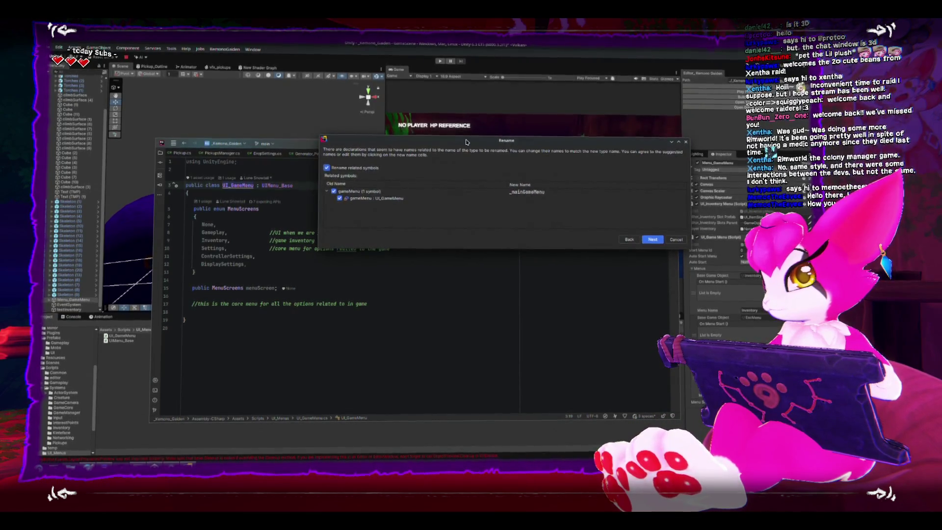
click(653, 239)
key(Down)
key(Down)
key(Down)
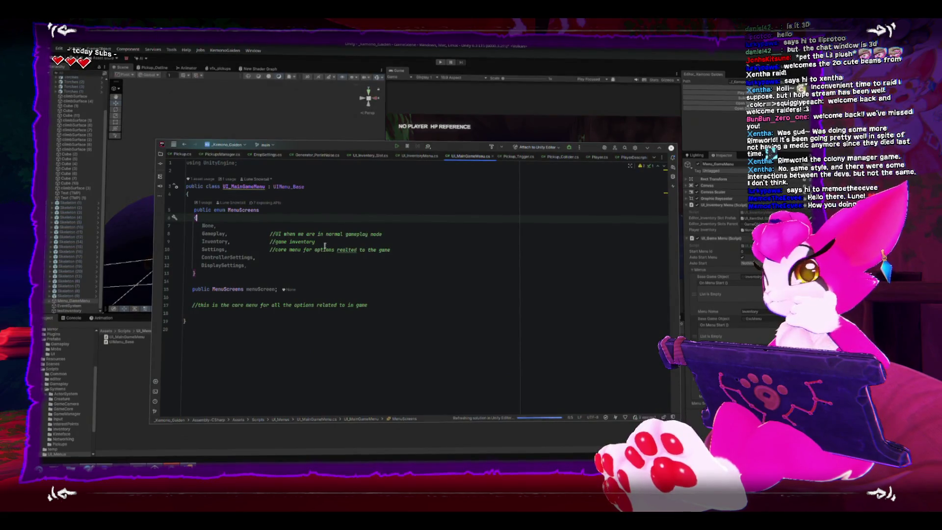
click(368, 95)
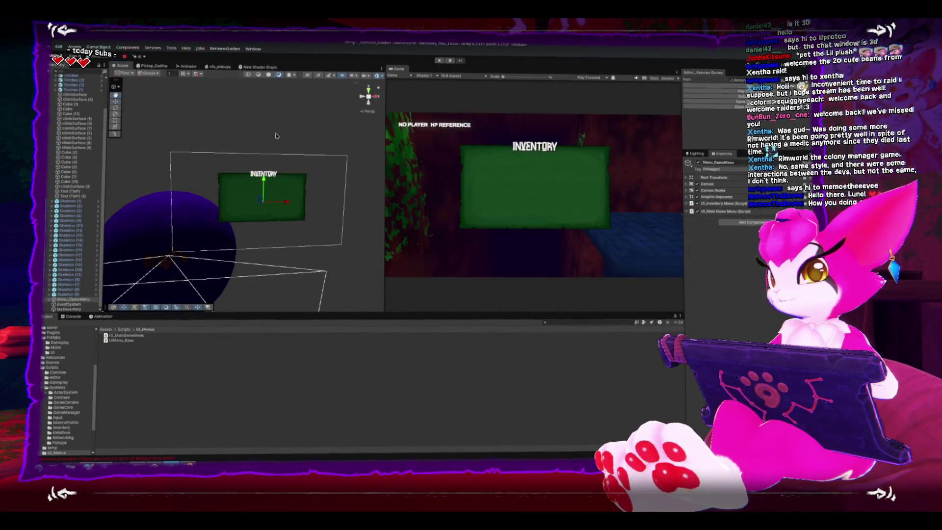
Orbit and frame the Inventory canvas, then open UI_MainGameMenu.cs in Rider.
mouse_move(306, 142)
mouse_down()
mouse_move(297, 145)
mouse_move(307, 178)
mouse_move(296, 151)
mouse_move(307, 189)
mouse_move(285, 233)
mouse_move(259, 194)
mouse_up()
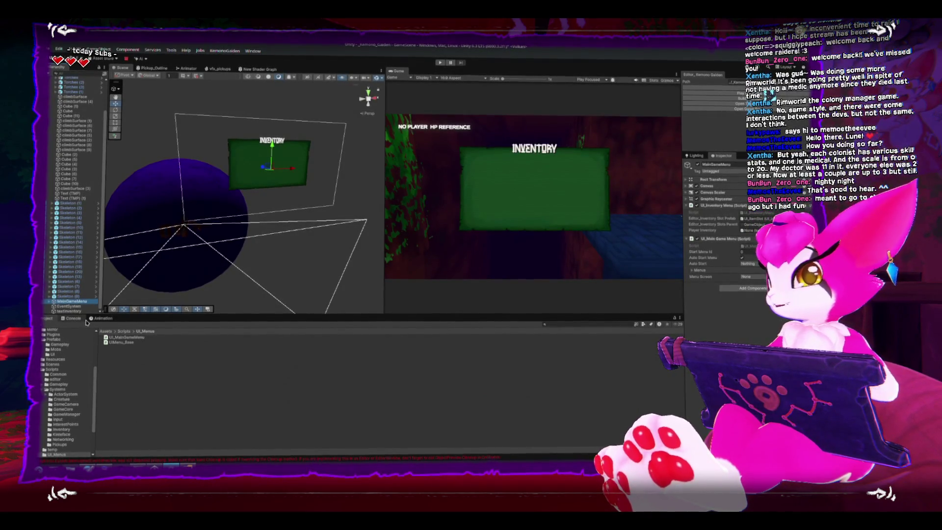
key(f)
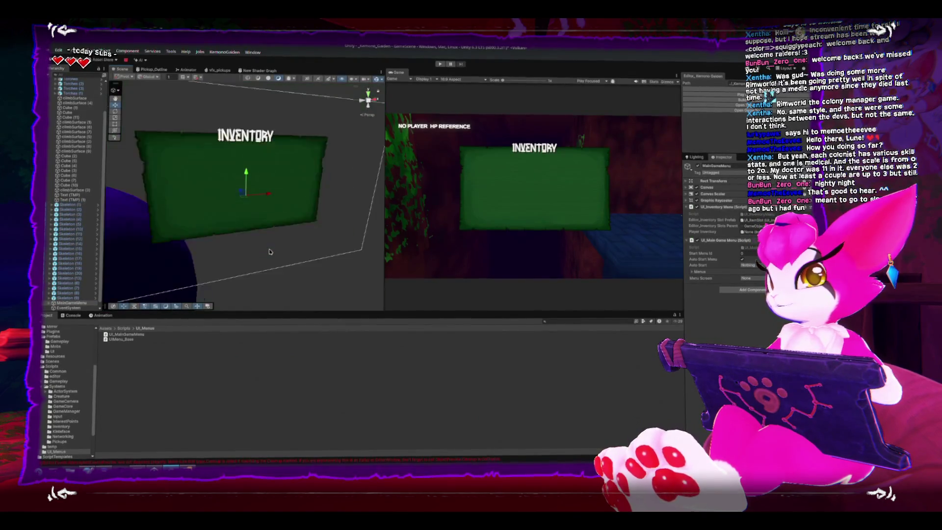
scroll(241, 225, down, 2)
drag(241, 224, 201, 235)
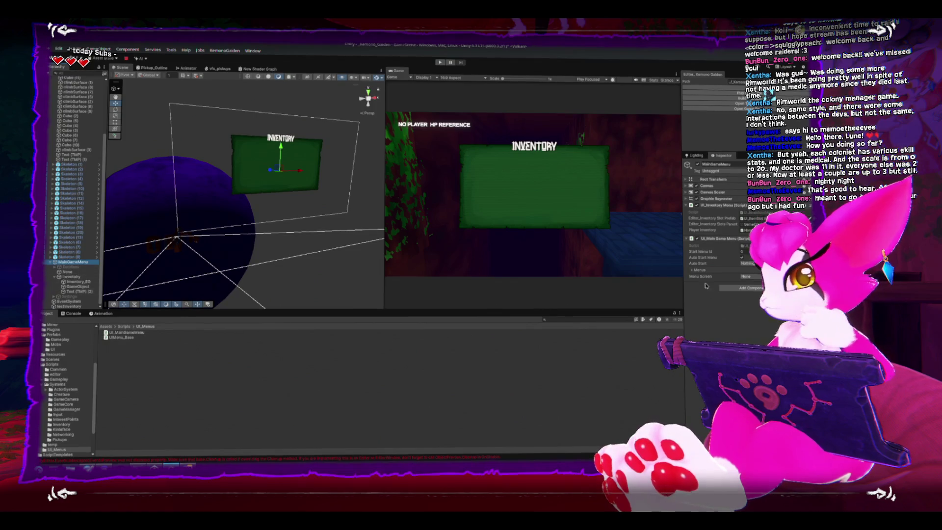
double_click(125, 333)
Add an empty public void OpenMenuScreen() method below the comment.
click(487, 315)
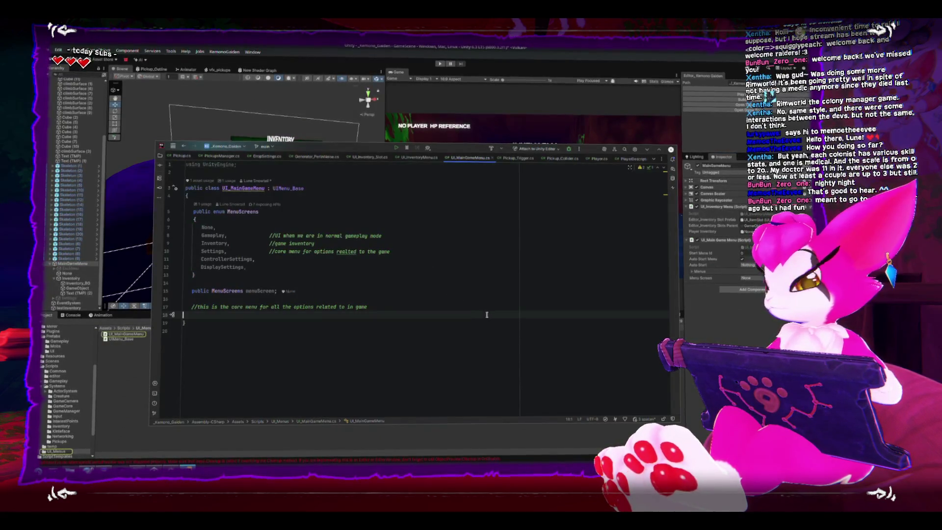
key(Return)
text(pub)
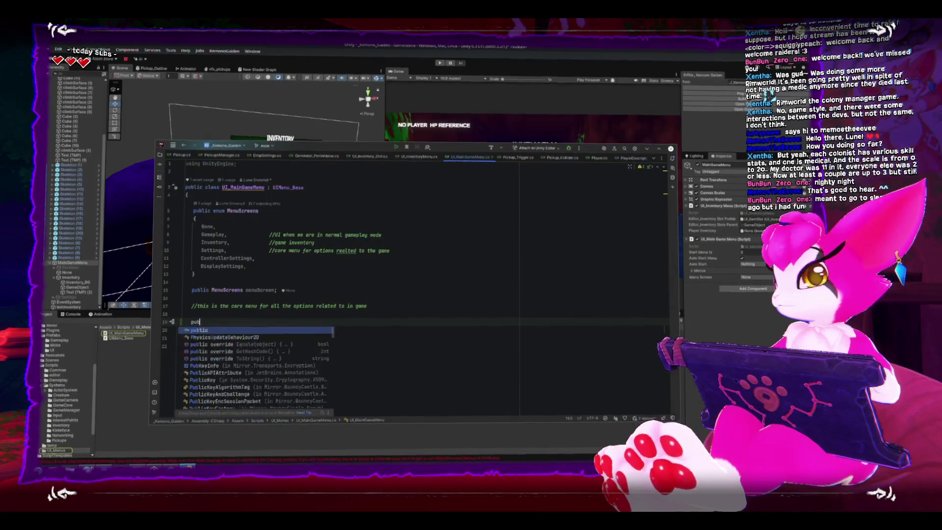
text(lic void OpenM)
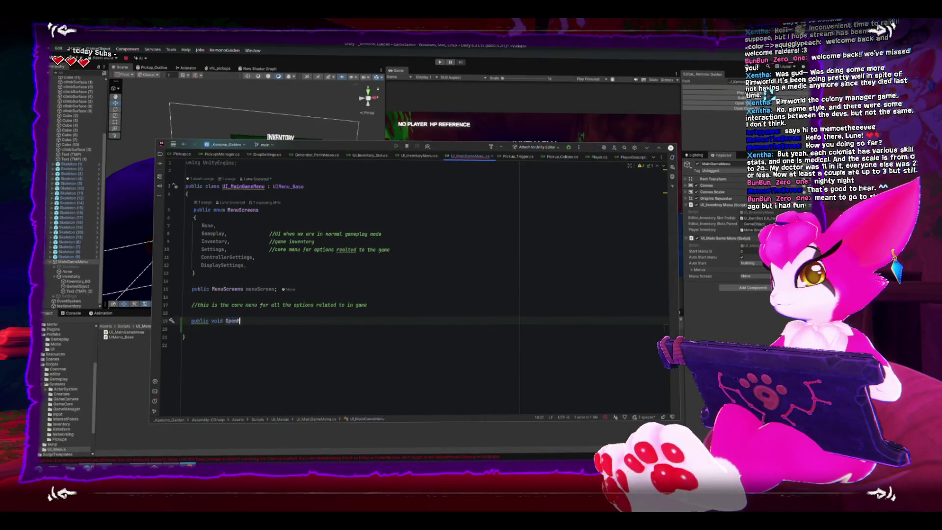
text(enuScreen())
key(Return)
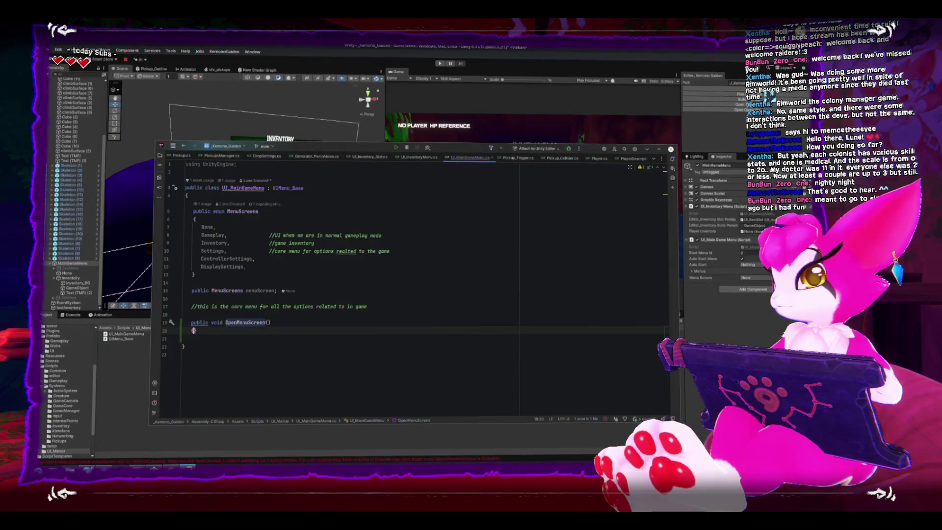
text({)
key(Return)
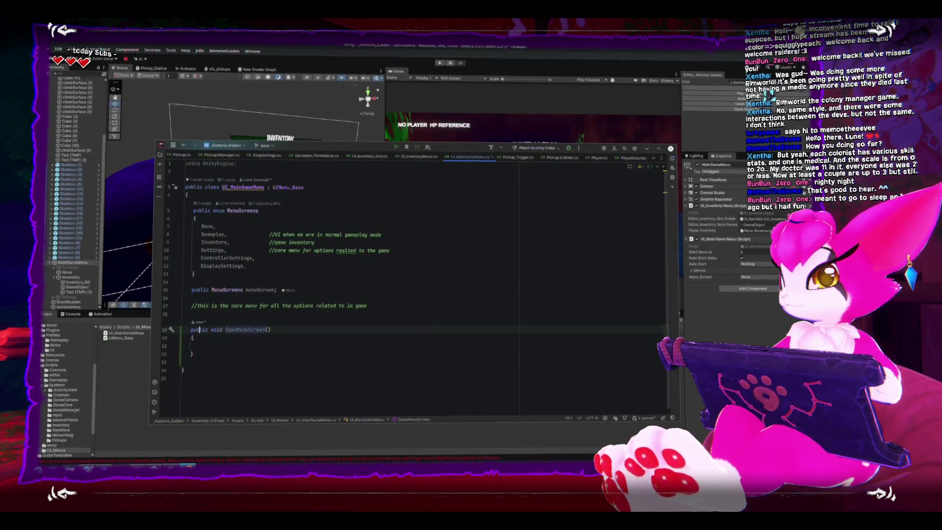
Make OpenMenuScreen static and give it a MenuScreens menuScreen parameter.
text(static)
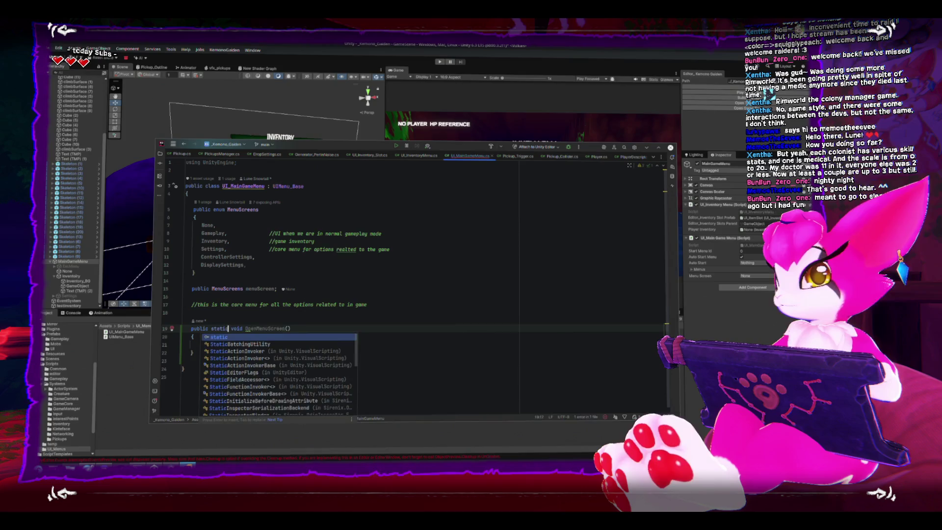
key(End)
key(Left)
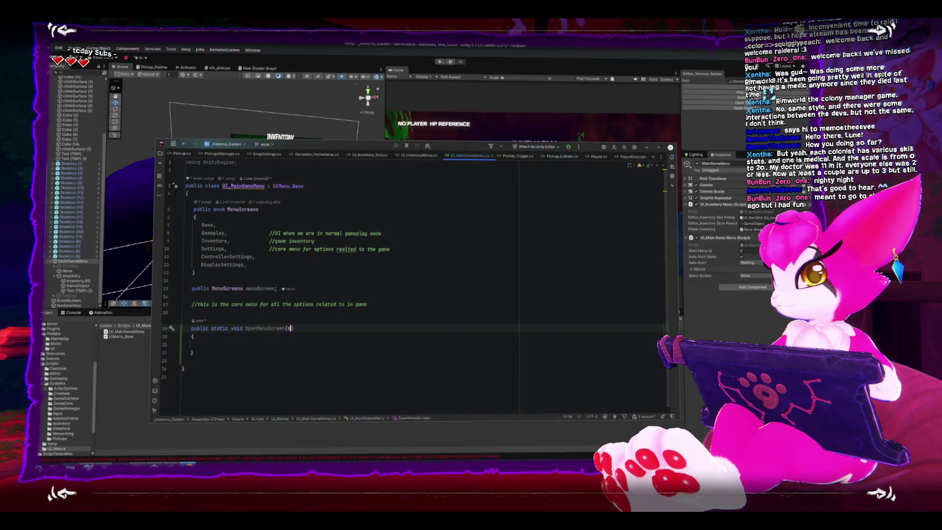
text(MenuScreens)
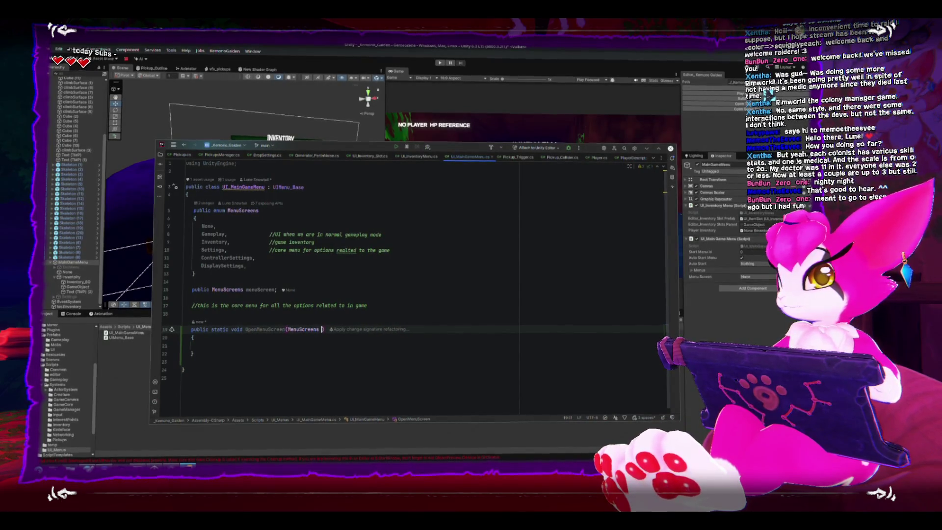
text( menuScreen)
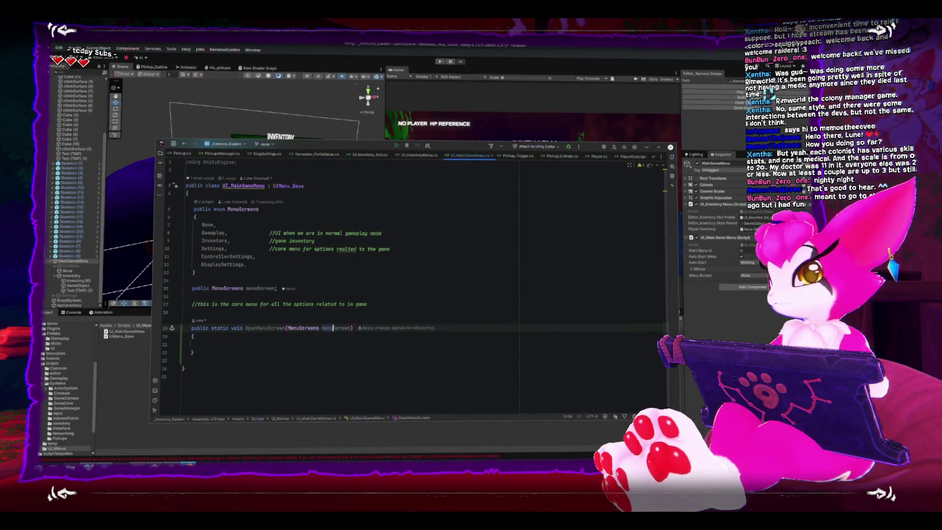
key(Escape)
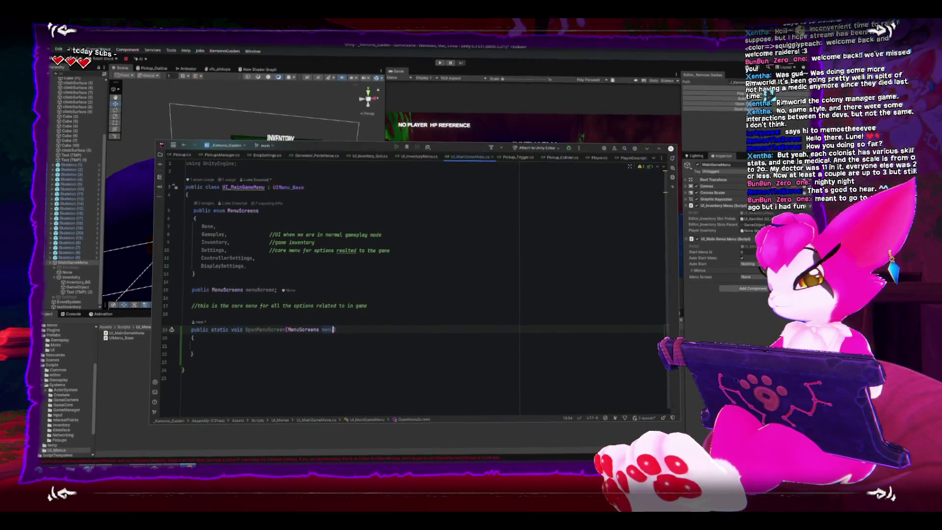
text(Screen)
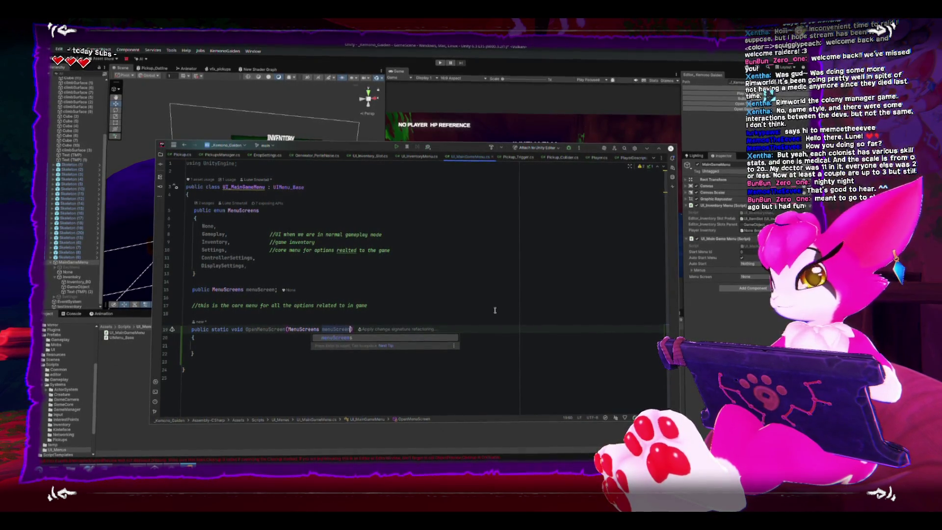
click(312, 280)
Rename the menuScreen field to currentMenuScreen by prefixing 'current'.
click(248, 288)
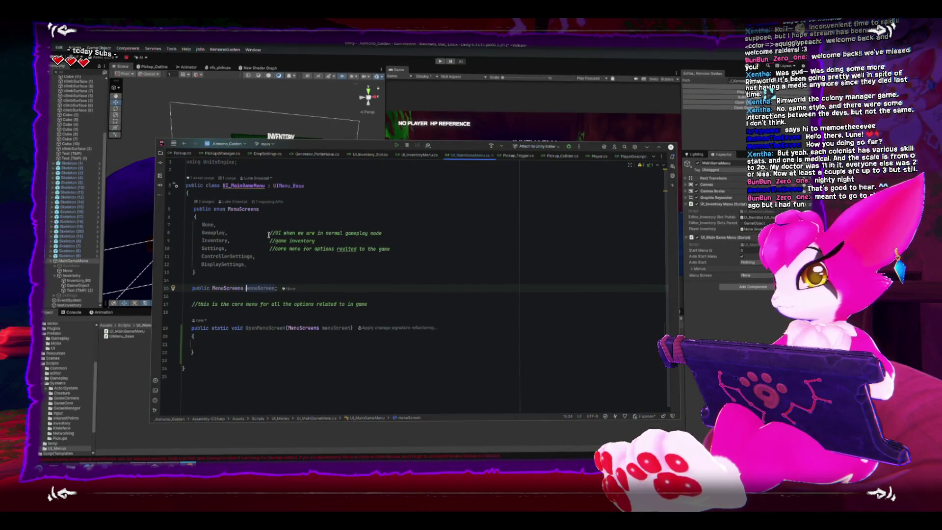
text(currentM)
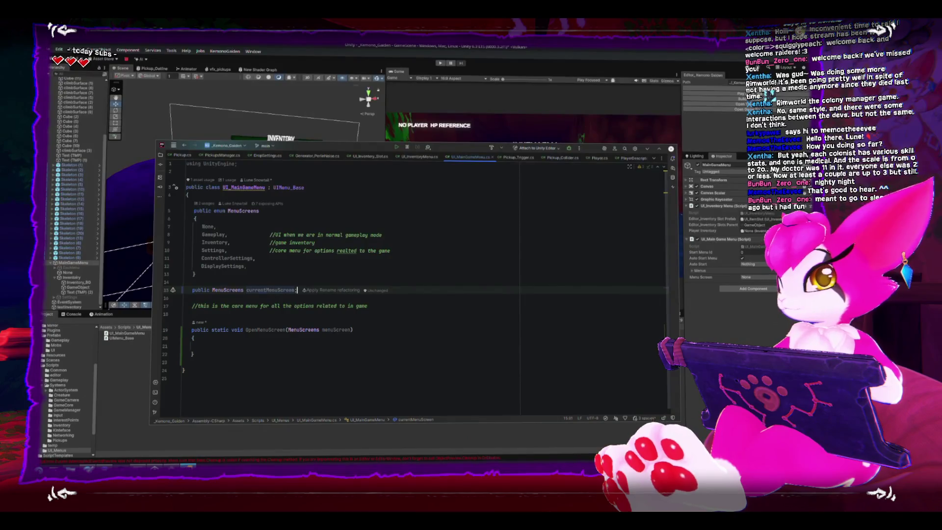
click(191, 297)
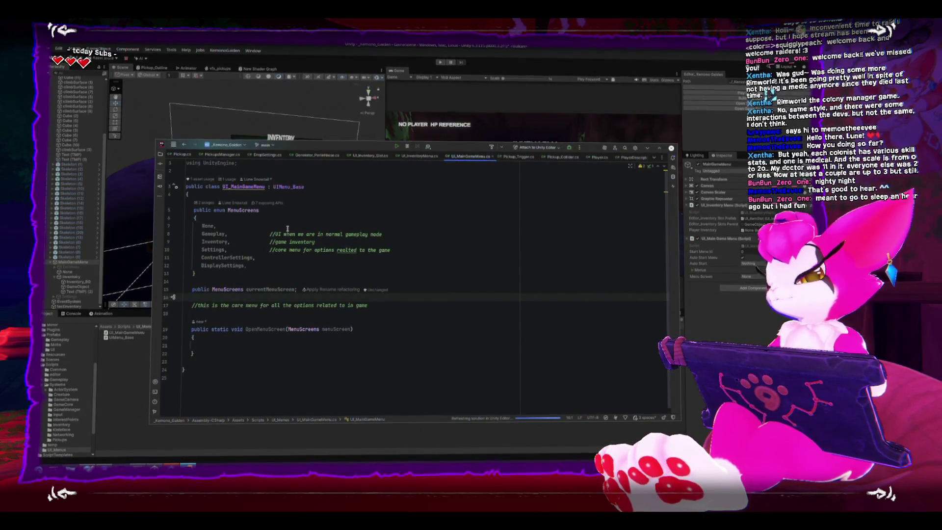
click(293, 313)
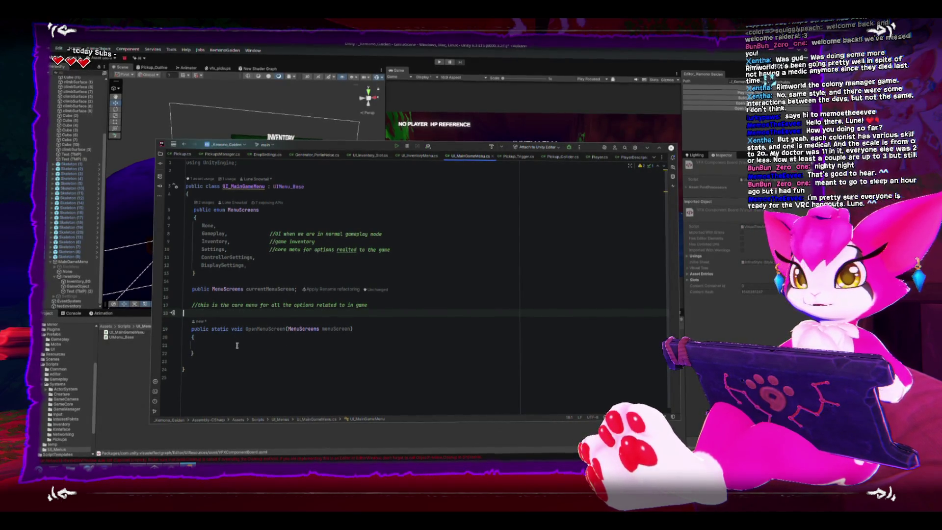
click(271, 346)
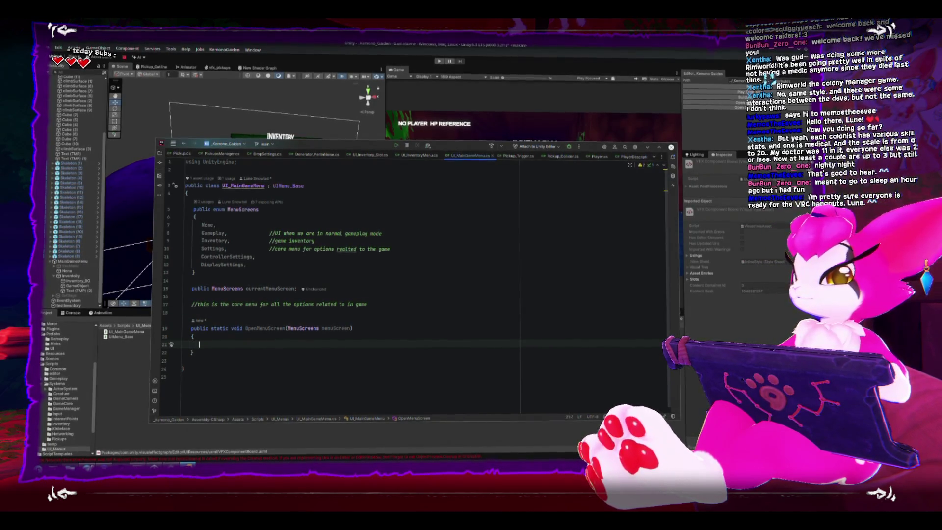
click(289, 361)
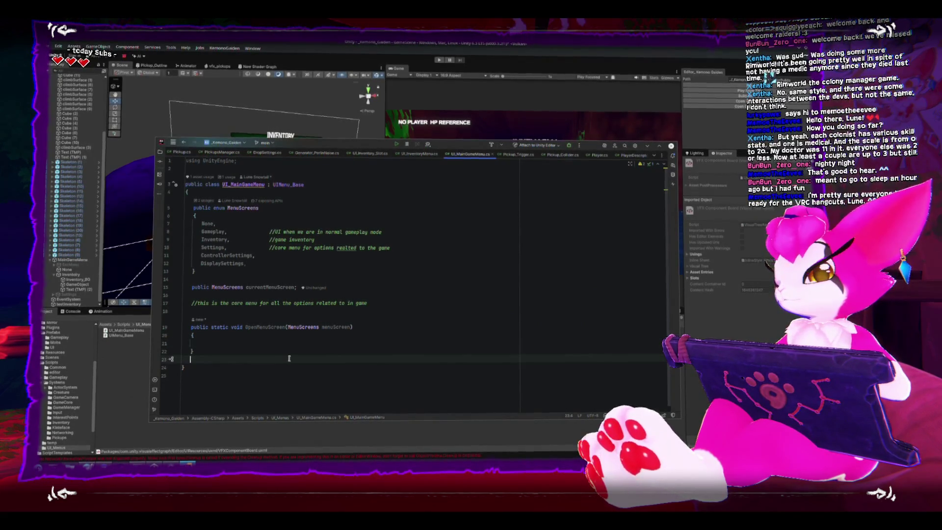
Insert an empty Awake() method from the 'Awa' completion.
click(384, 278)
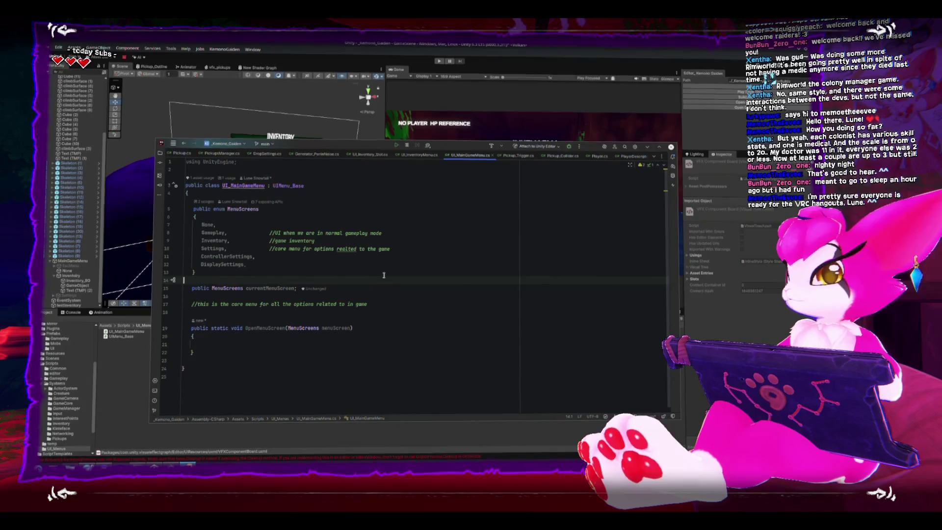
key(Return)
text(Awa)
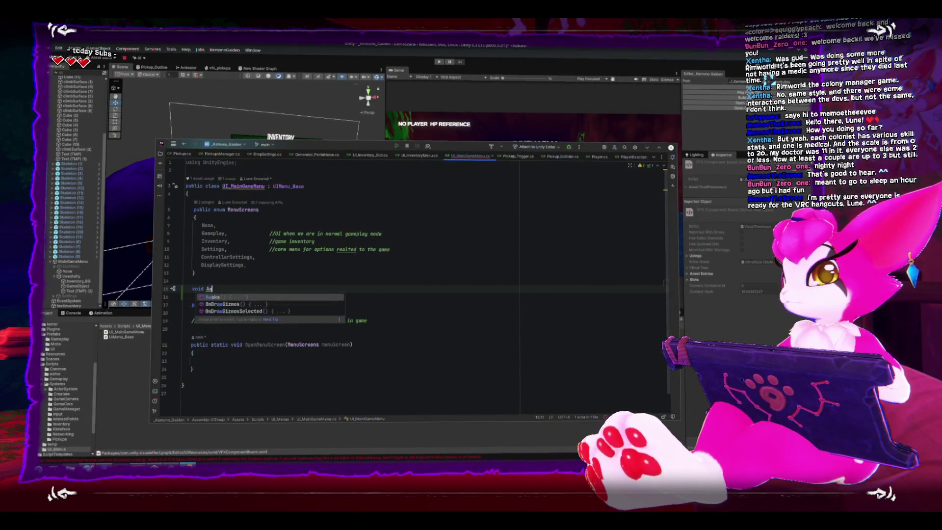
key(Return)
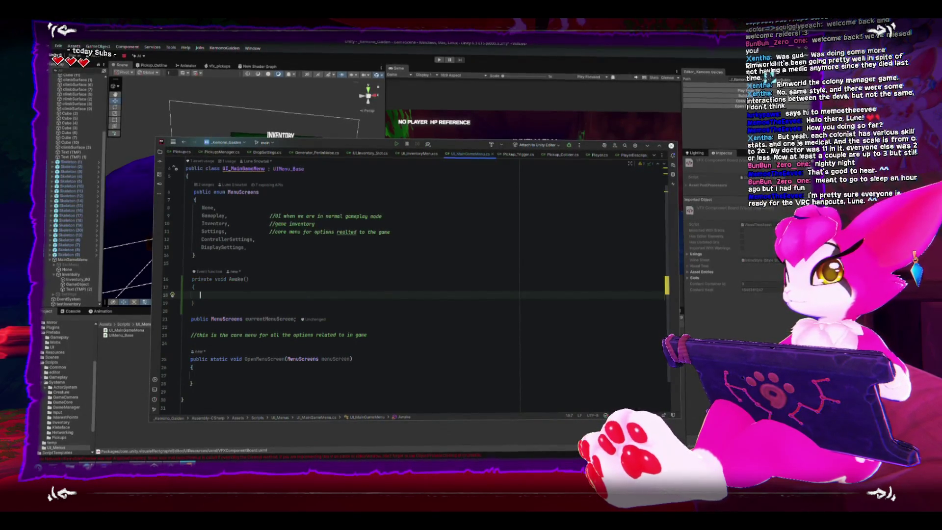
Declare a static UI_MainGameMenu instance field above Awake.
key(Up)
key(Up)
key(Up)
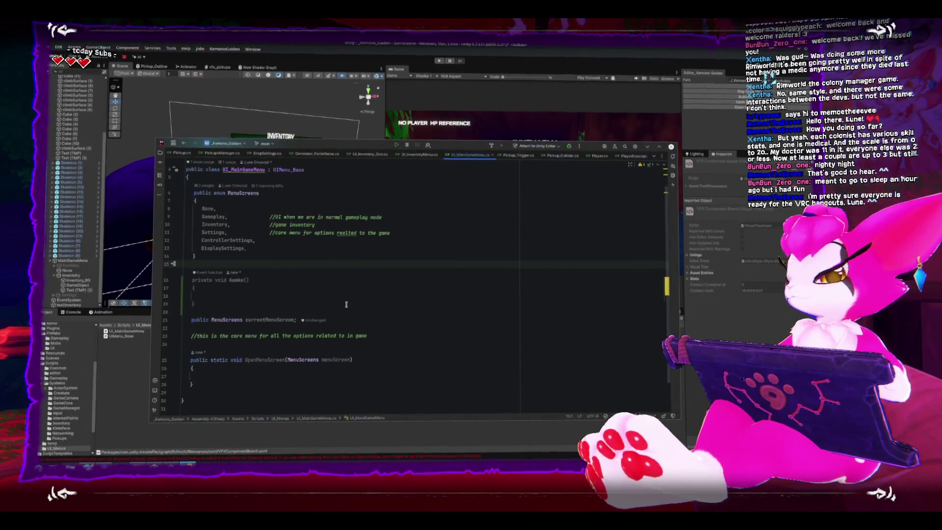
key(Return)
key(Return)
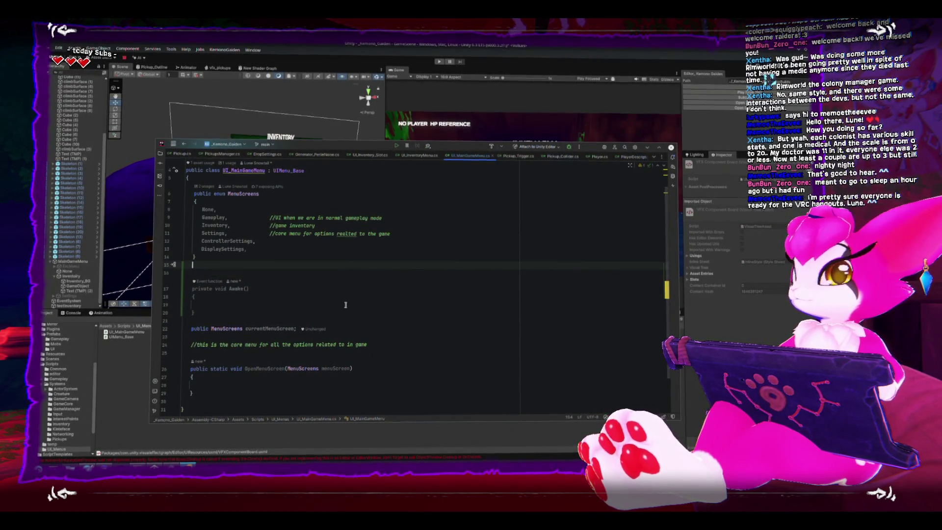
key(Up)
text(UI_MainGameMenu)
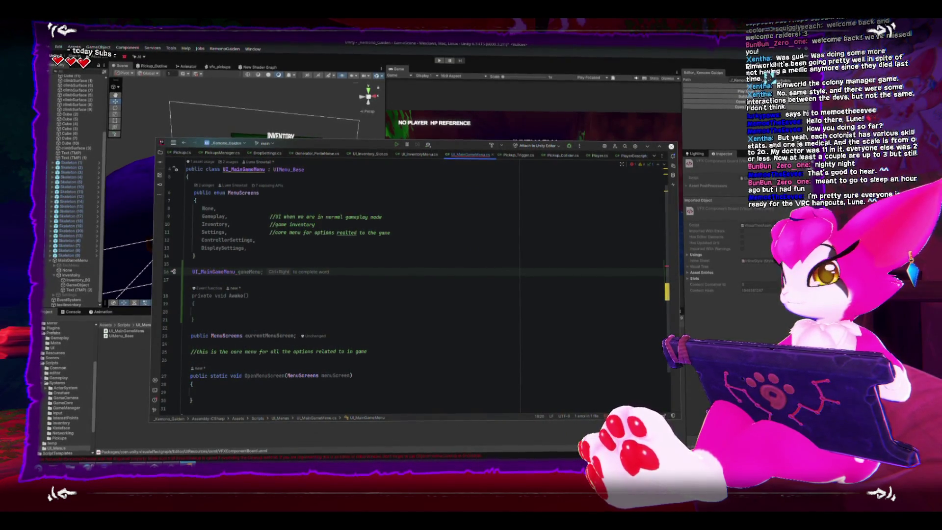
key(Home)
text(static)
key(End)
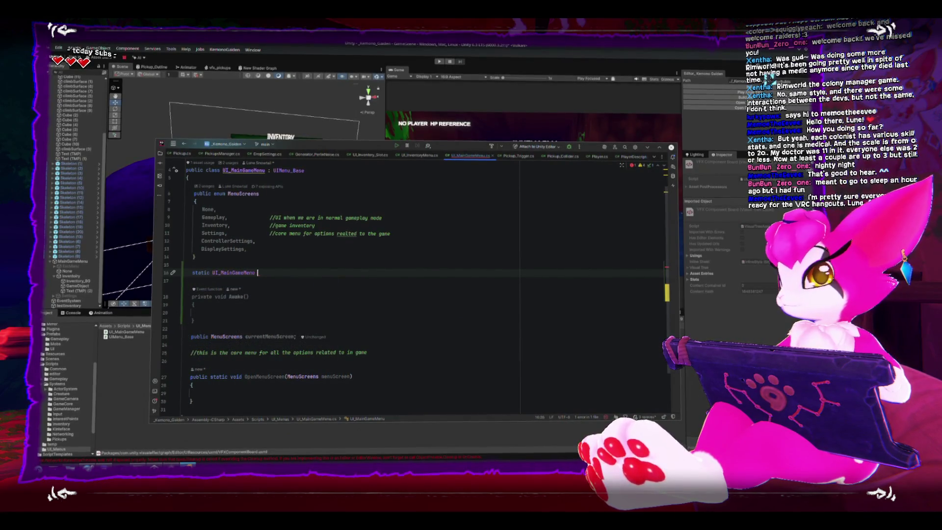
key(Tab)
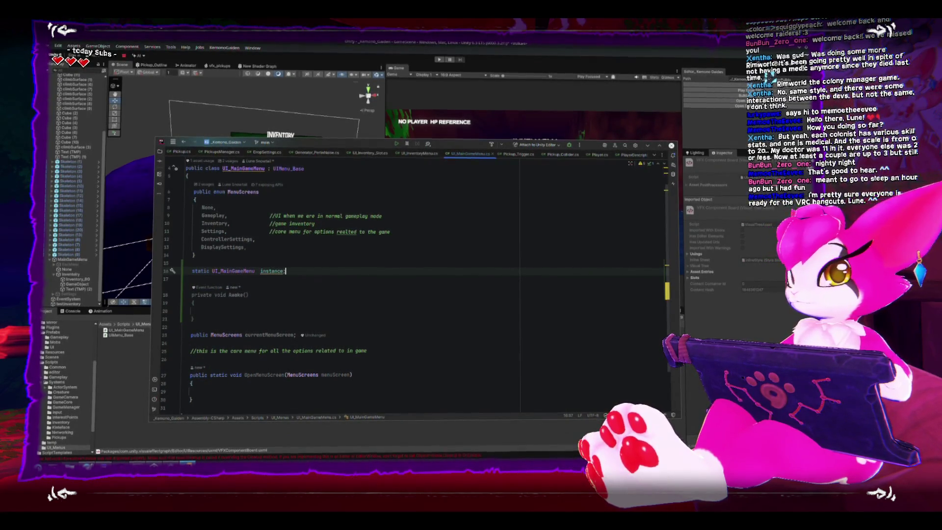
click(260, 271)
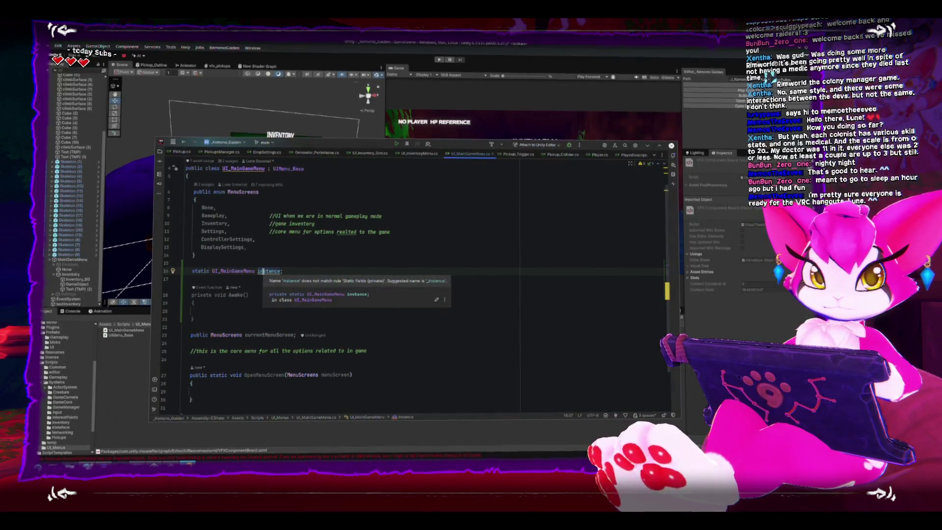
double_click(260, 271)
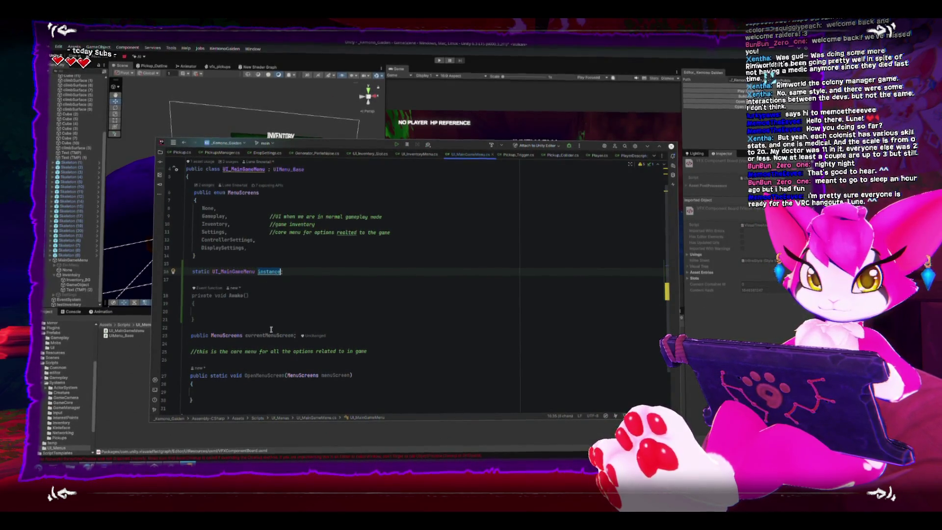
Write instance = this; inside the Awake body.
click(238, 314)
text(instance)
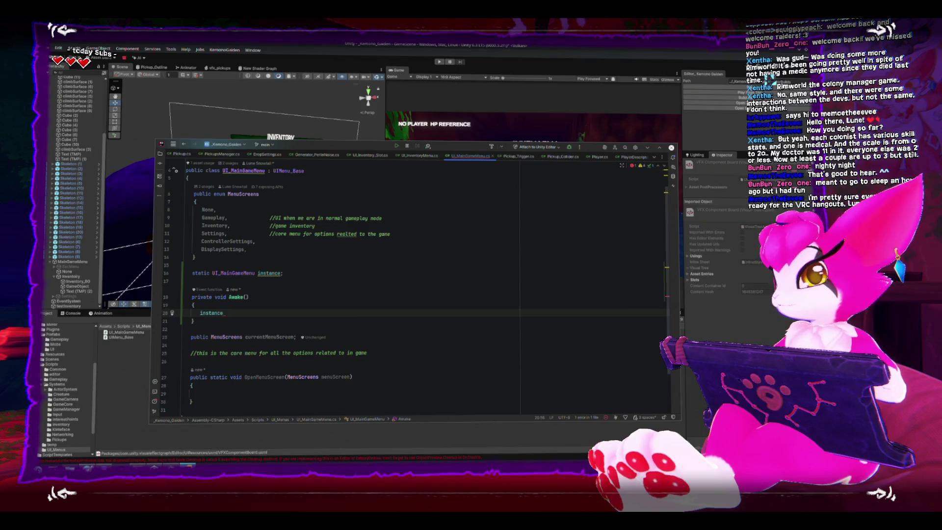
text(= this;)
Add an if(!instance) condition above the instance = this; assignment.
key(Up)
key(End)
key(Return)
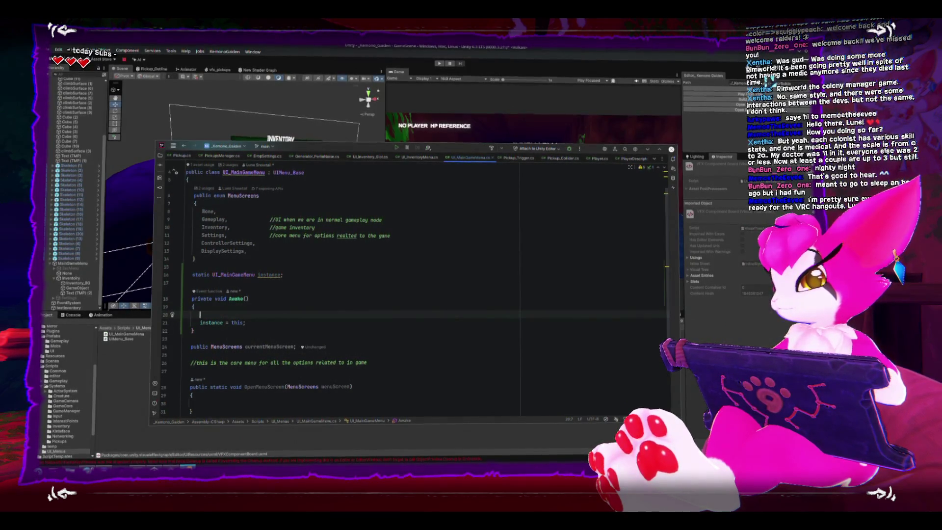
text(if(!inst)
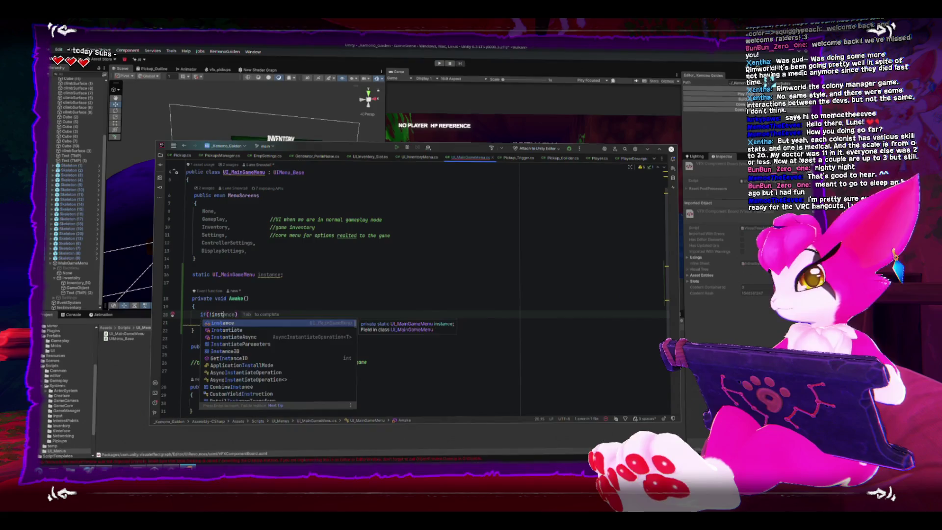
key(Tab)
key(Down)
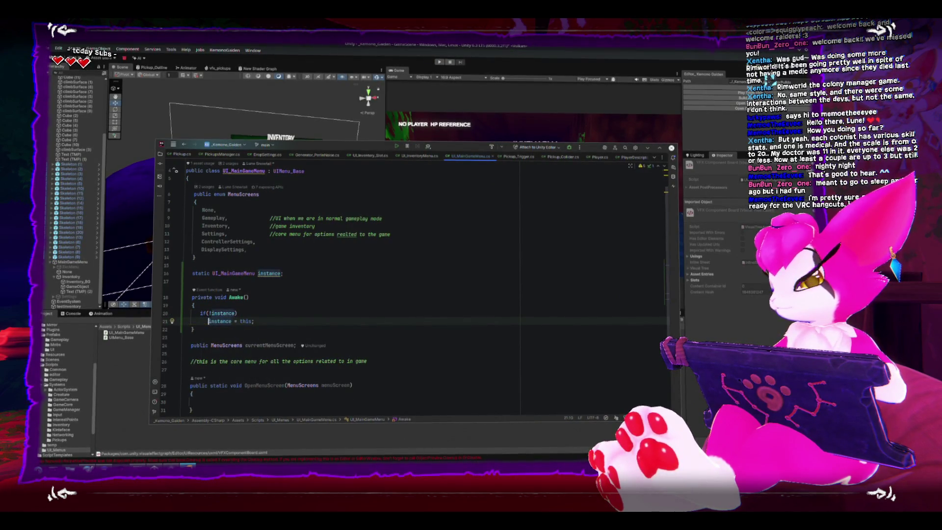
click(236, 314)
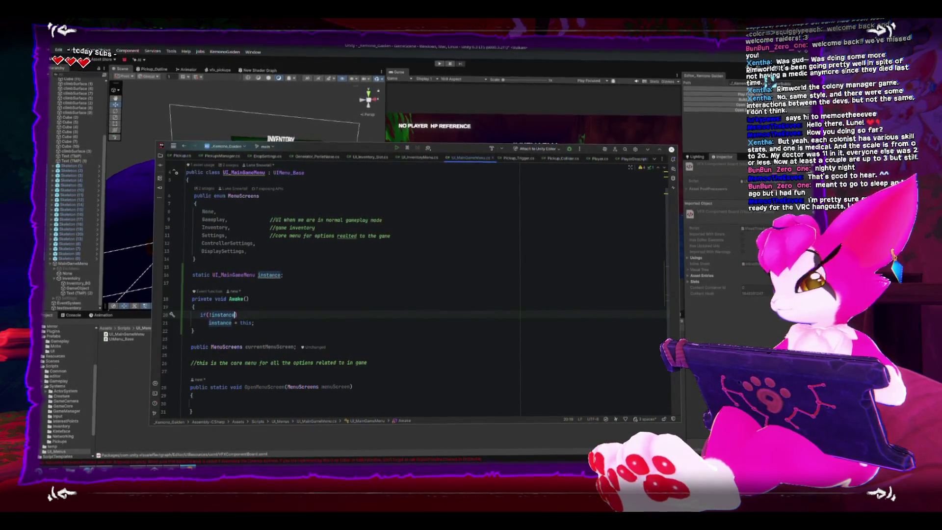
Remove the stray IUxmlFactory completion and extra if line above the guard.
key(Home)
key(Return)
key(Return)
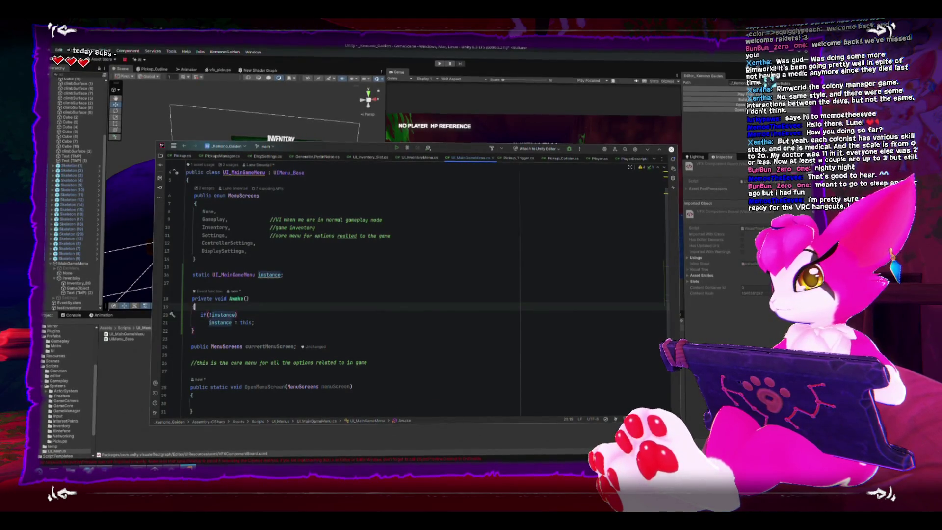
key(Up)
key(Up)
text(in)
key(Return)
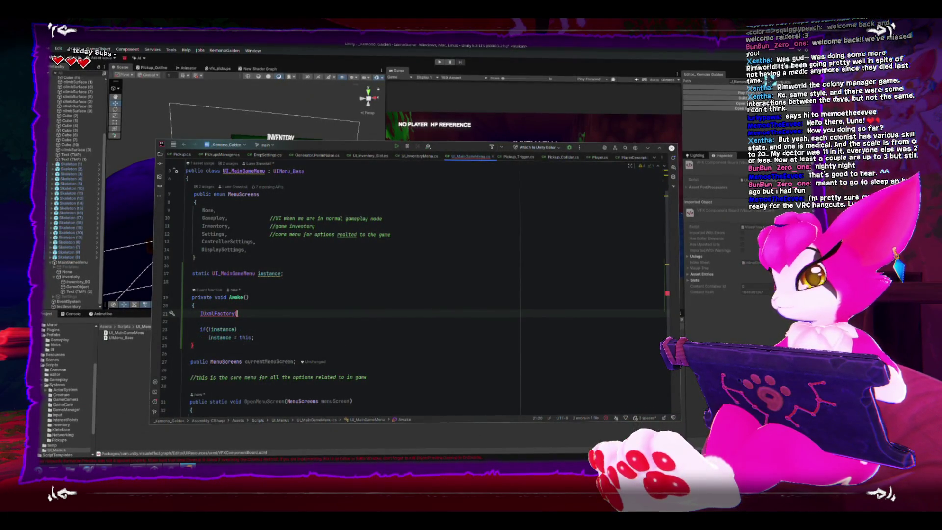
key(ctrl+z)
key(ctrl+z)
text(if(in)
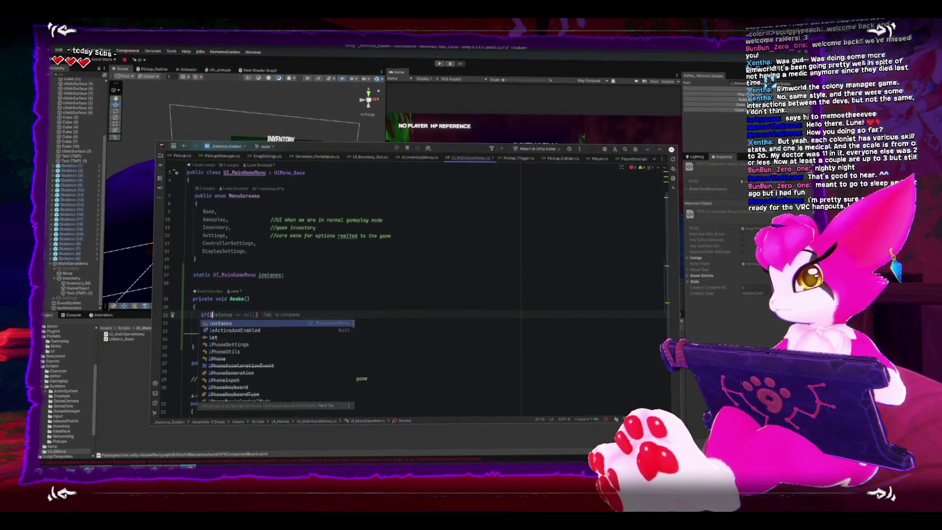
key(BackSpace)
key(BackSpace)
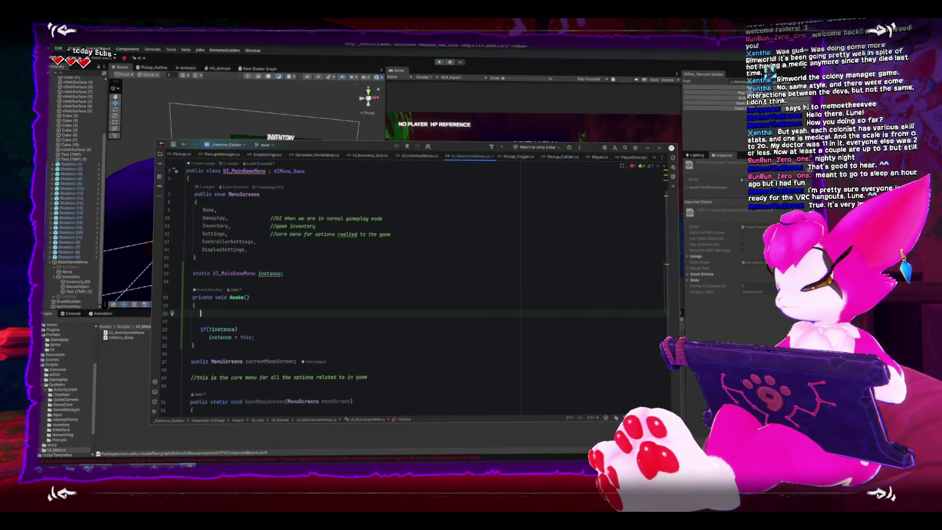
key(BackSpace)
key(BackSpace)
key(BackSpace)
key(Down)
key(Down)
Undo the negation edits to restore the if(!instance) condition.
click(208, 330)
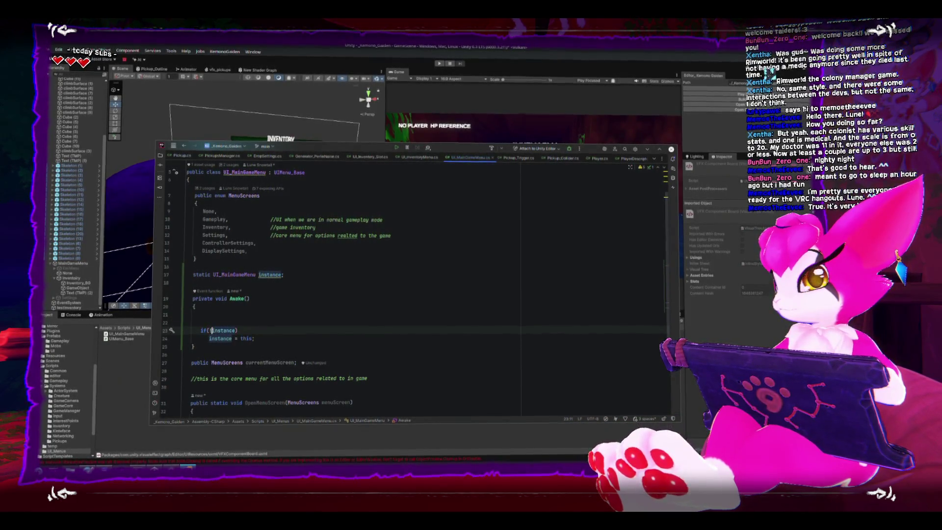
key(BackSpace)
key(Up)
key(Up)
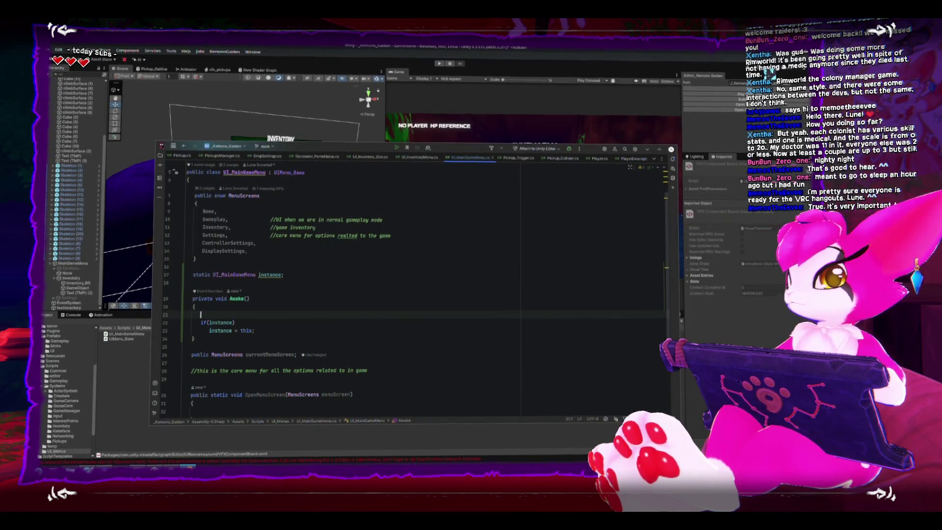
key(ctrl+y)
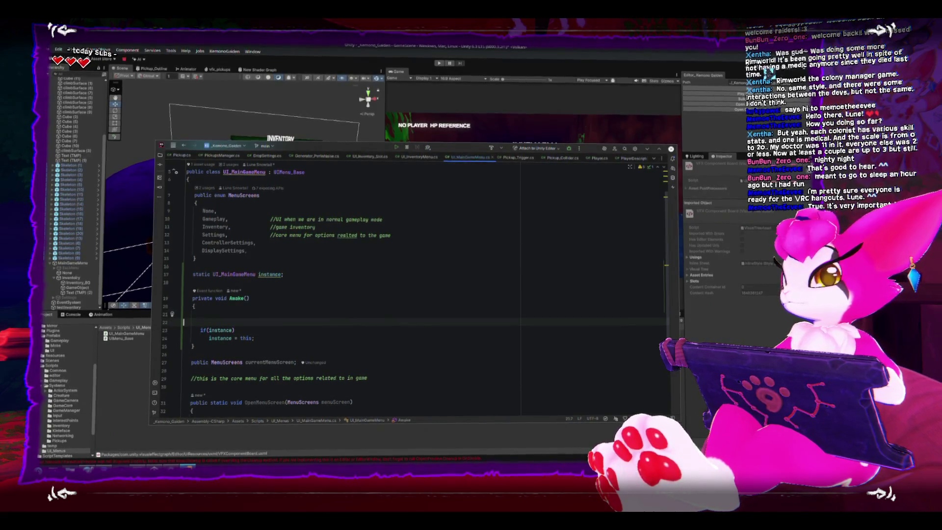
key(ctrl+z)
key(ctrl+z)
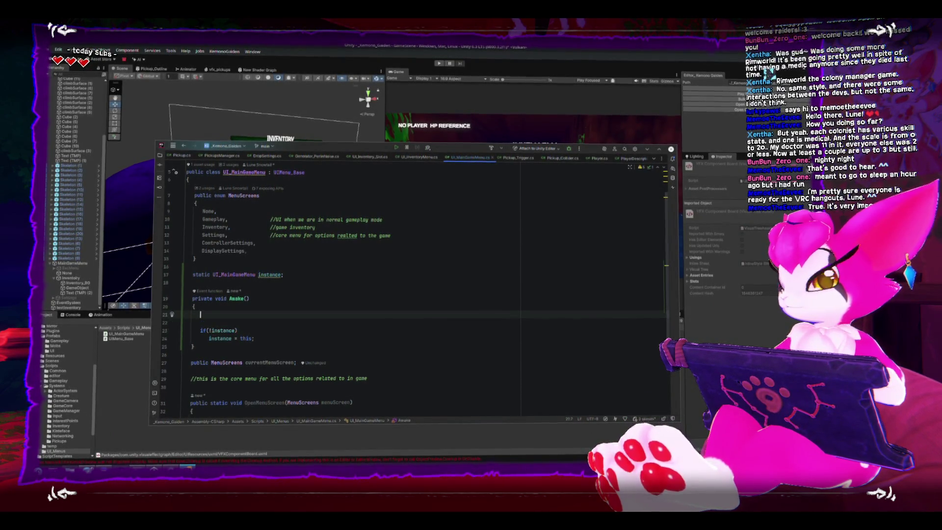
key(ctrl+z)
key(Down)
click(191, 328)
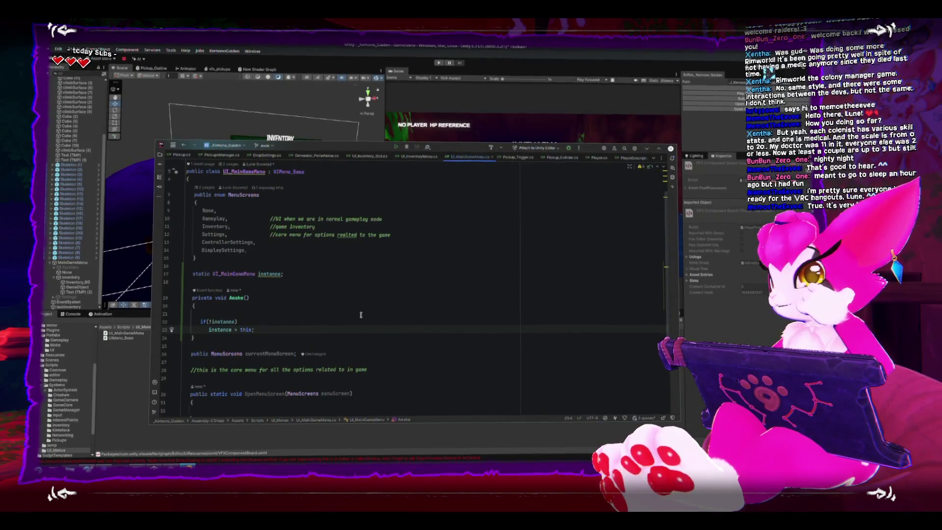
Look through Player, UI_Inventory_Slot and UI_InventoryMenu scripts, then return to UI_MainGameMenu's Awake.
click(590, 158)
scroll(375, 256, up, 5)
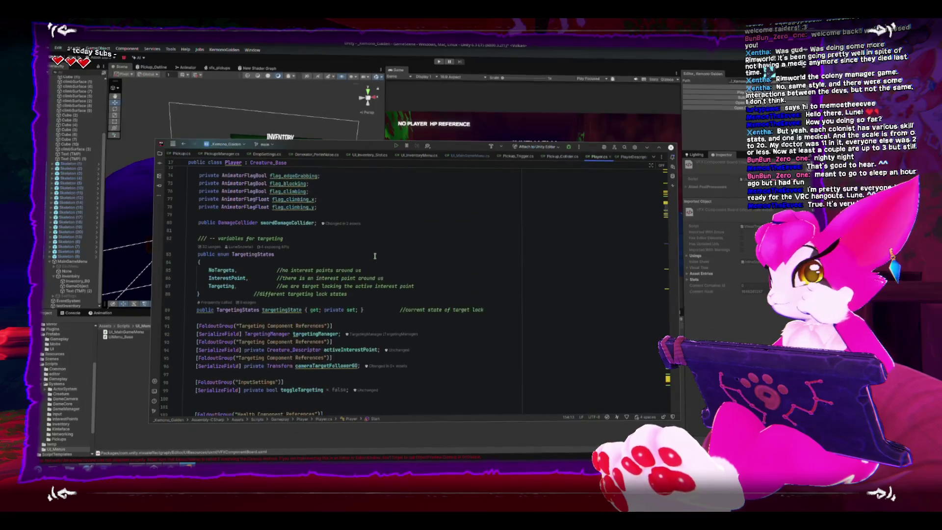
scroll(375, 256, down, 5)
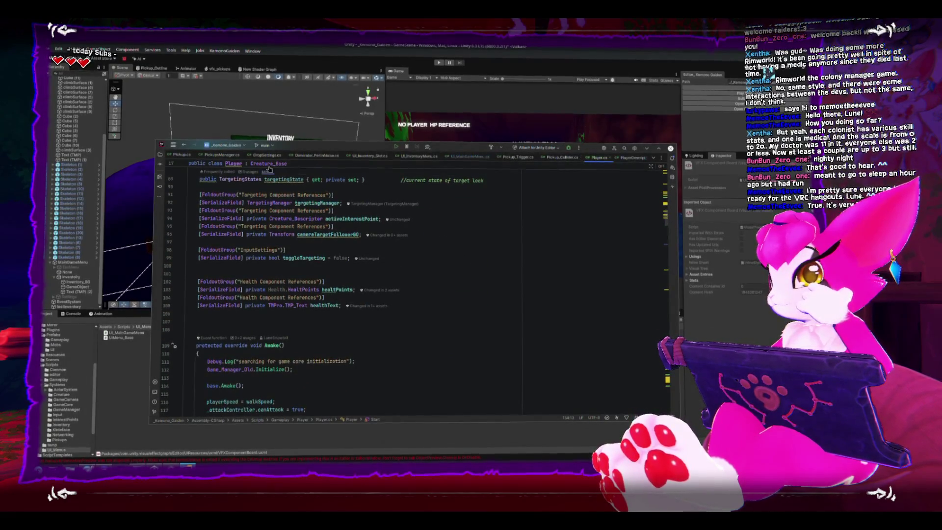
click(339, 160)
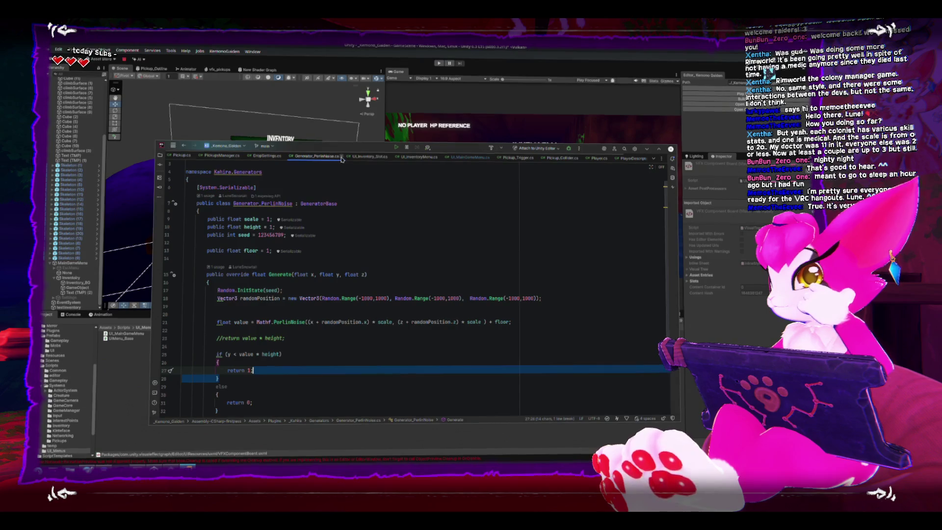
click(343, 158)
click(331, 157)
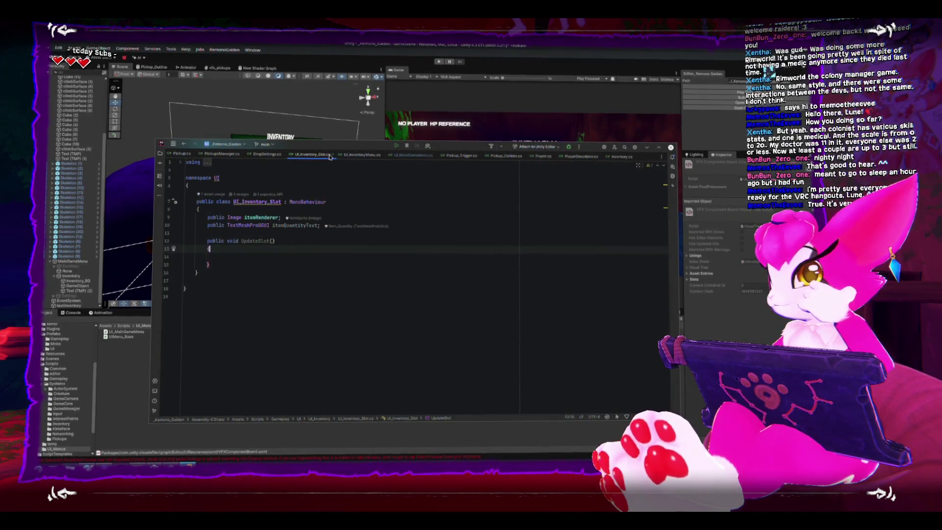
click(362, 155)
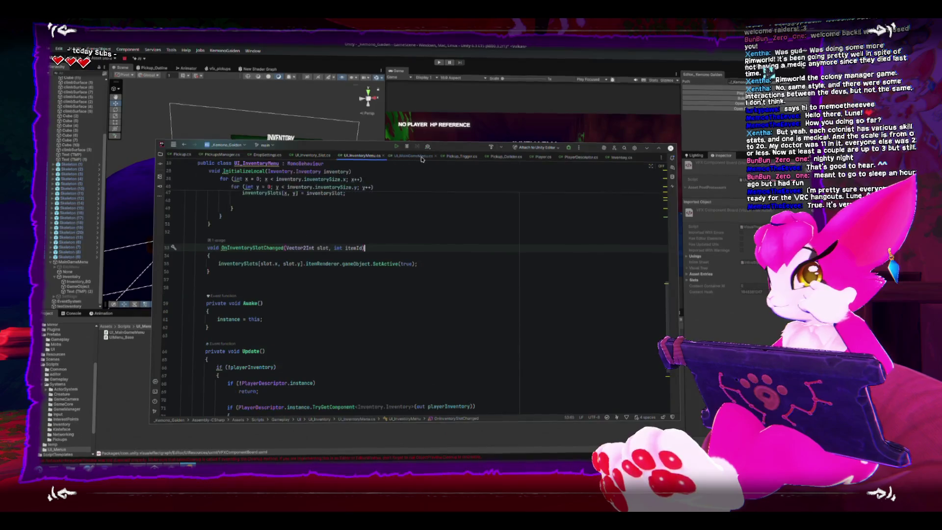
click(421, 159)
click(331, 309)
text(if(!instance))
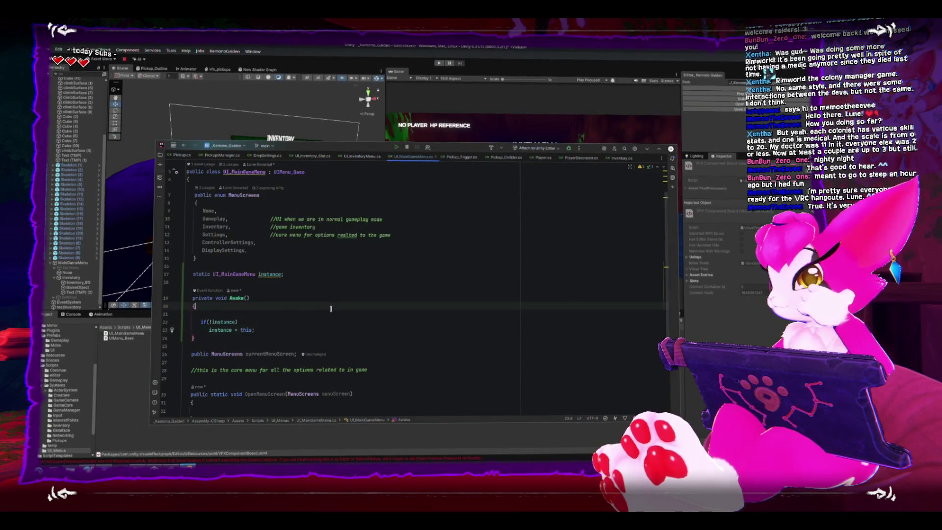
click(233, 314)
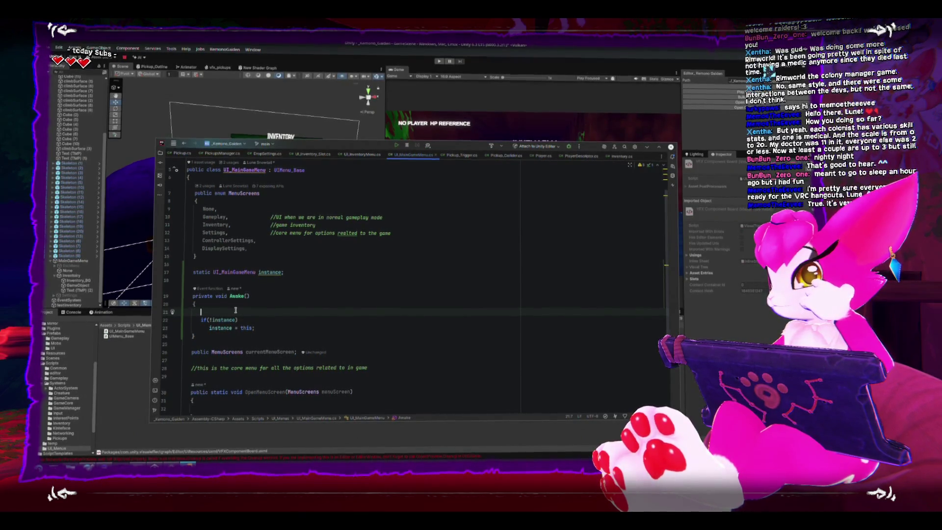
mouse_move(236, 319)
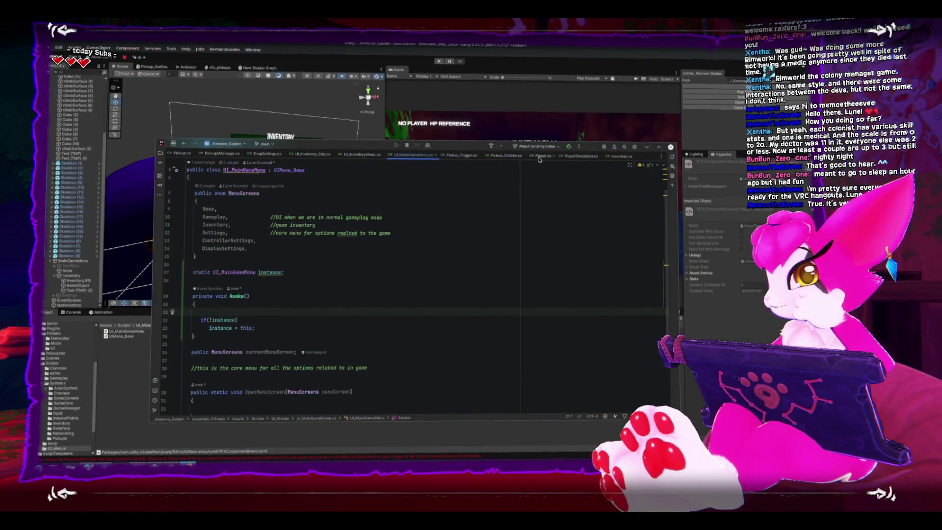
Review the PlayerDescriptor, Inventory and DropSettings scripts, then bring Unity forward.
click(599, 161)
scroll(457, 266, up, 1)
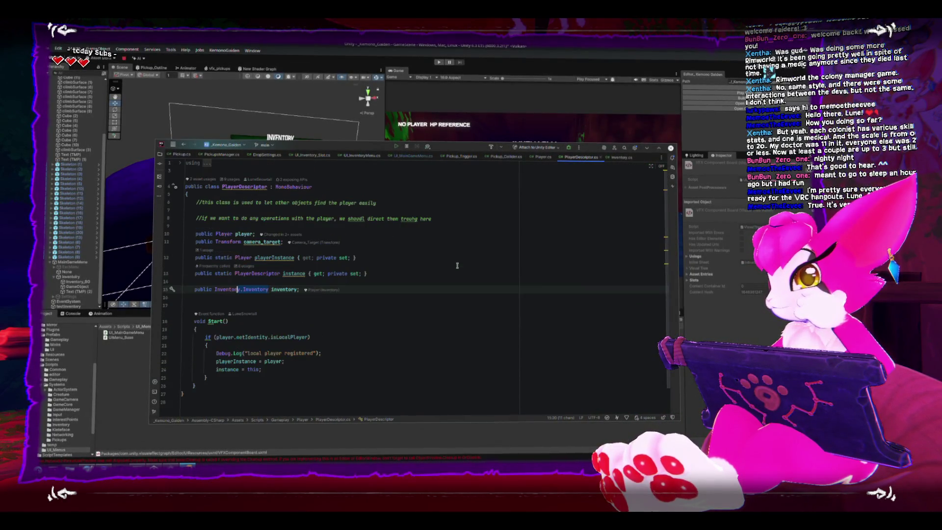
click(621, 157)
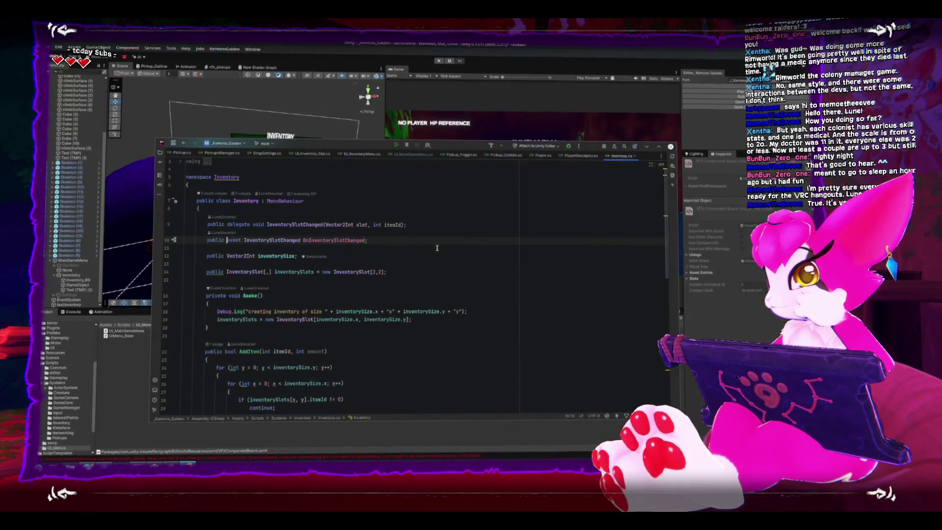
click(273, 153)
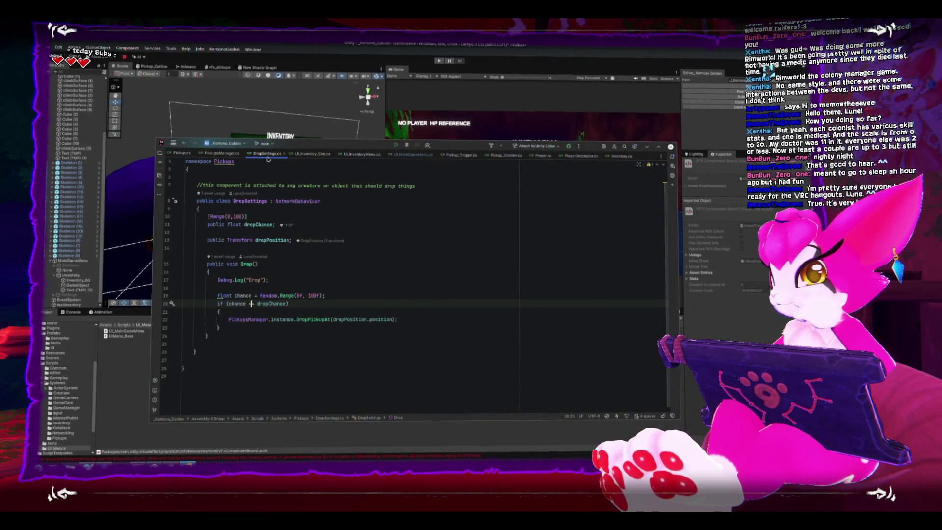
click(118, 363)
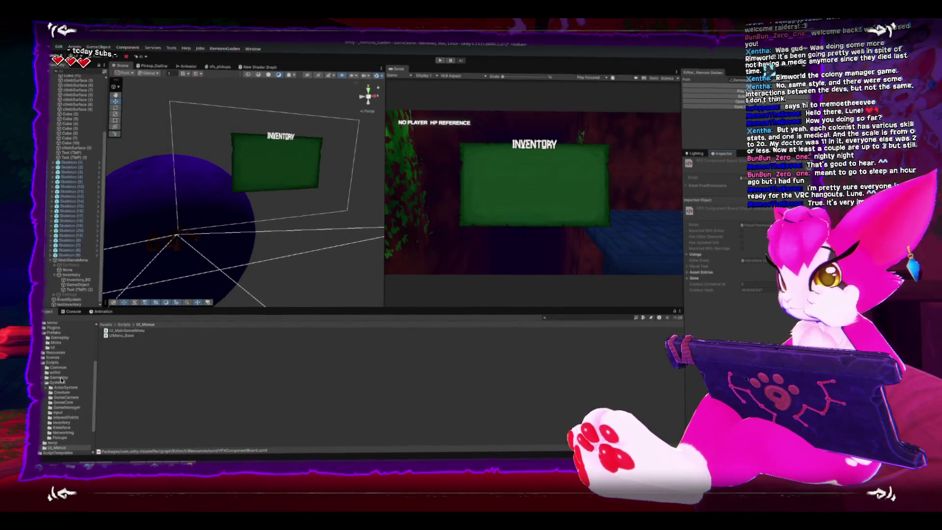
Browse the Systems scripts (SceneManager, CoreReferences, GameCore) and open the GameManager script.
click(60, 378)
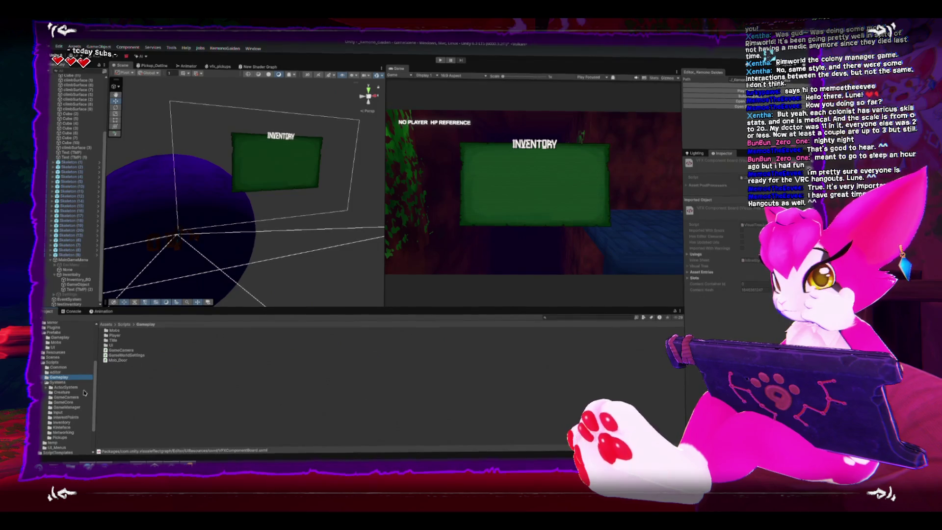
click(58, 383)
click(114, 386)
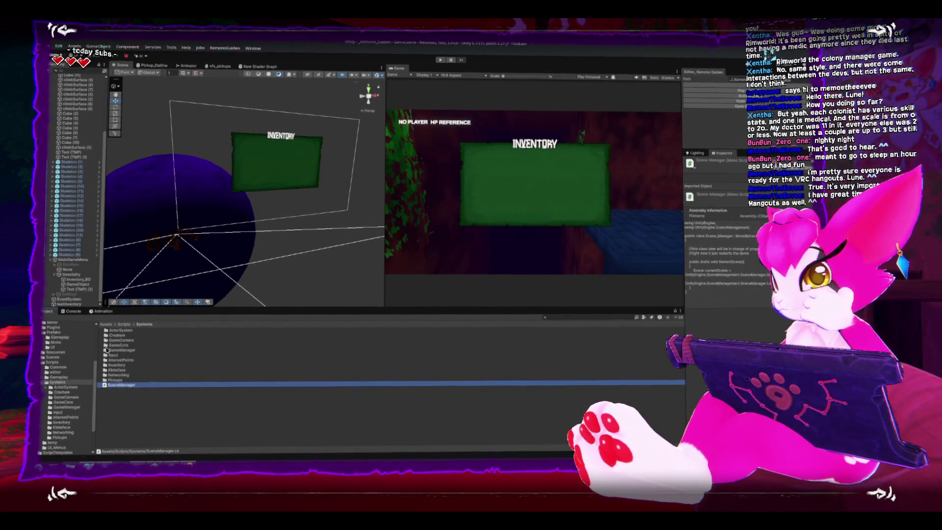
double_click(118, 345)
click(120, 333)
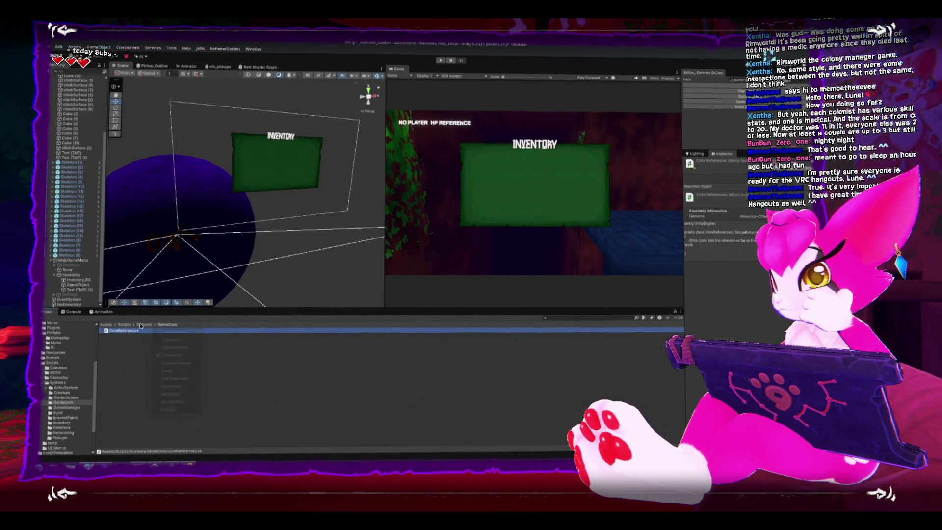
click(145, 325)
double_click(130, 350)
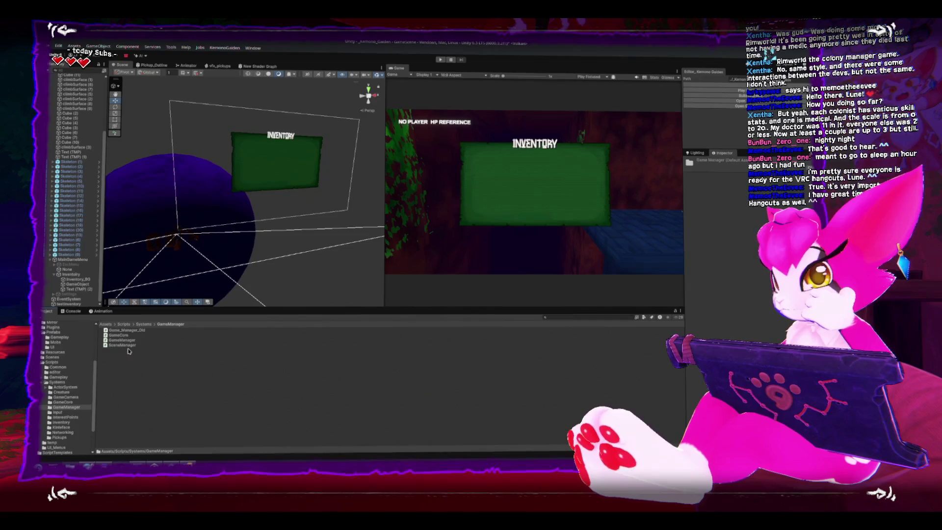
click(111, 338)
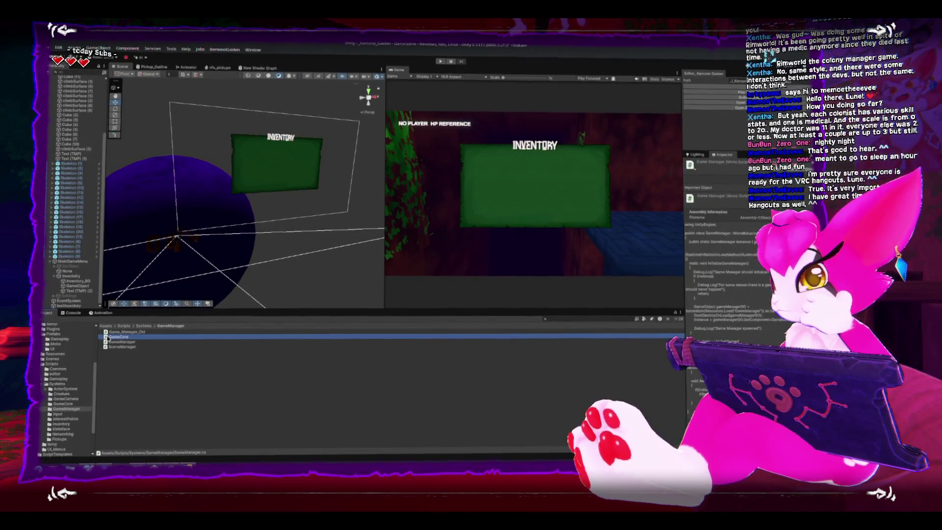
double_click(111, 342)
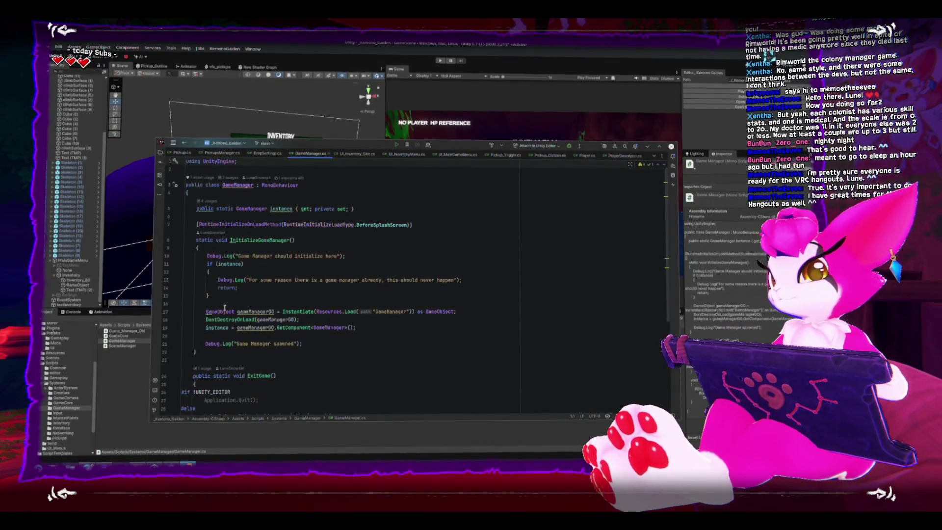
Check the Player script, then open UI_MainGameMenu from the MainGameMenu object.
scroll(221, 311, down, 5)
scroll(284, 328, down, 1)
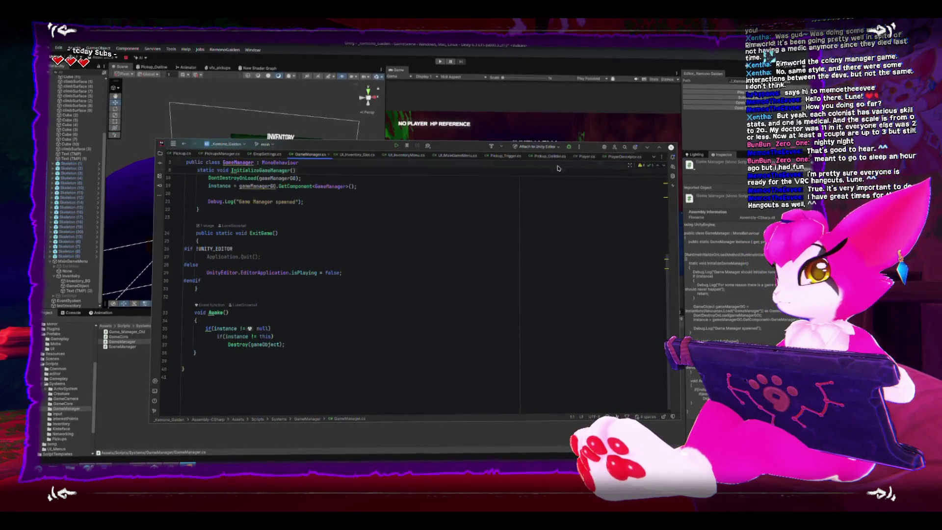
click(587, 155)
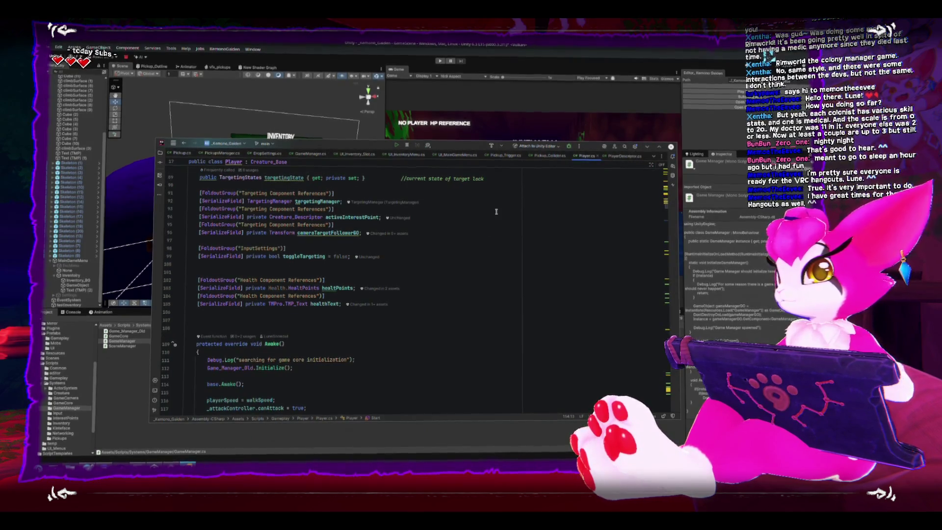
click(118, 362)
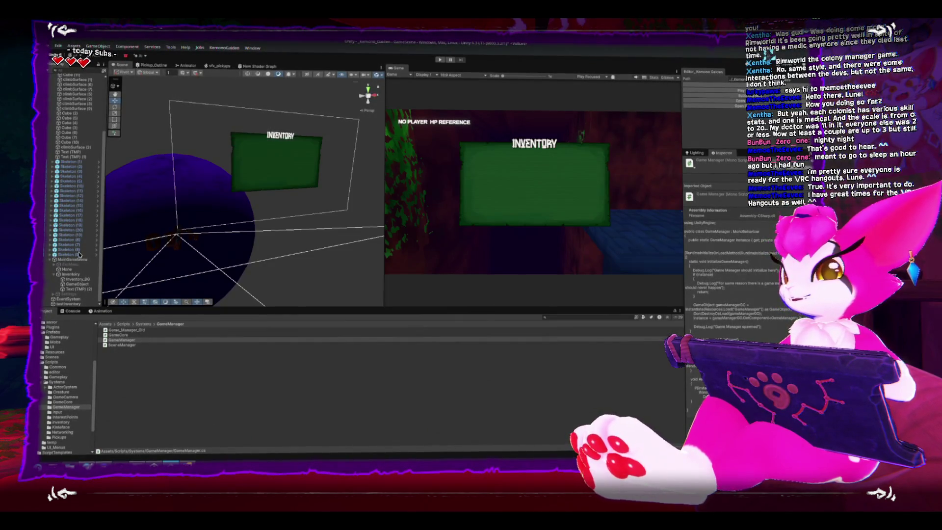
click(72, 261)
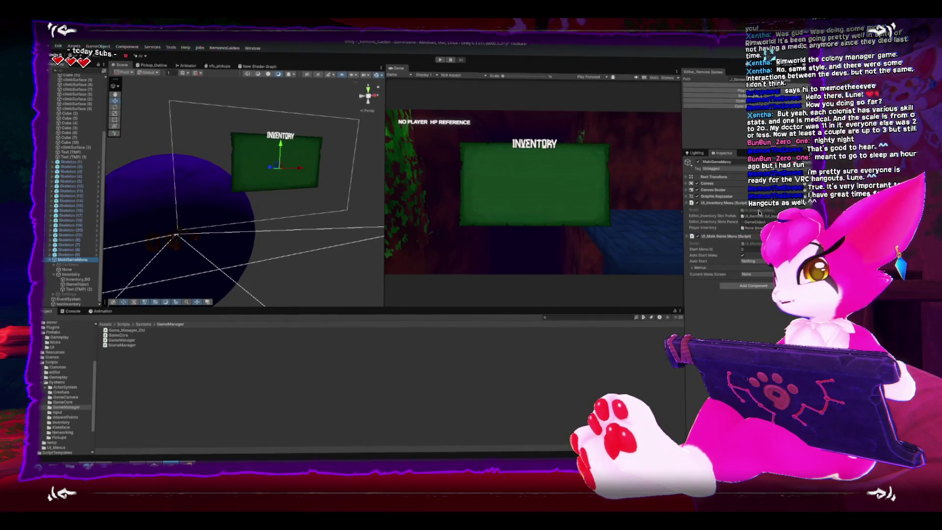
double_click(761, 242)
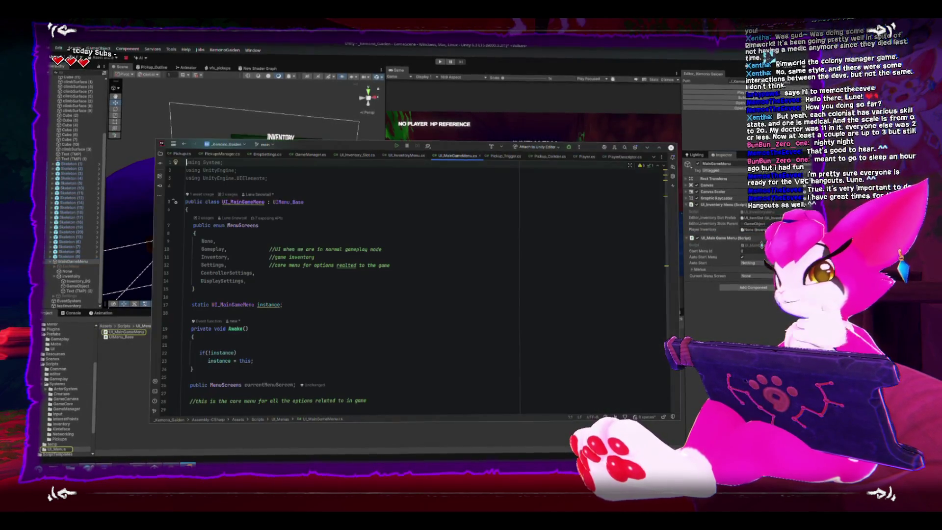
scroll(325, 225, down, 5)
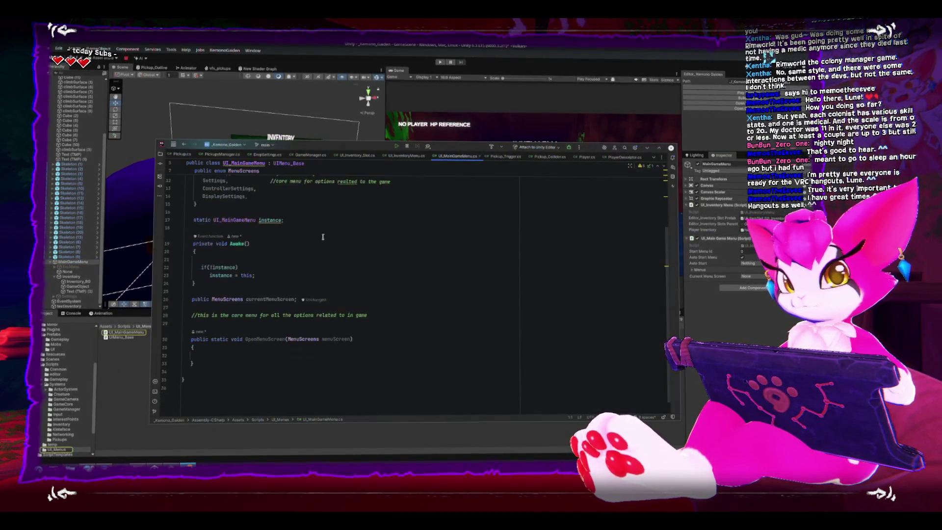
click(245, 245)
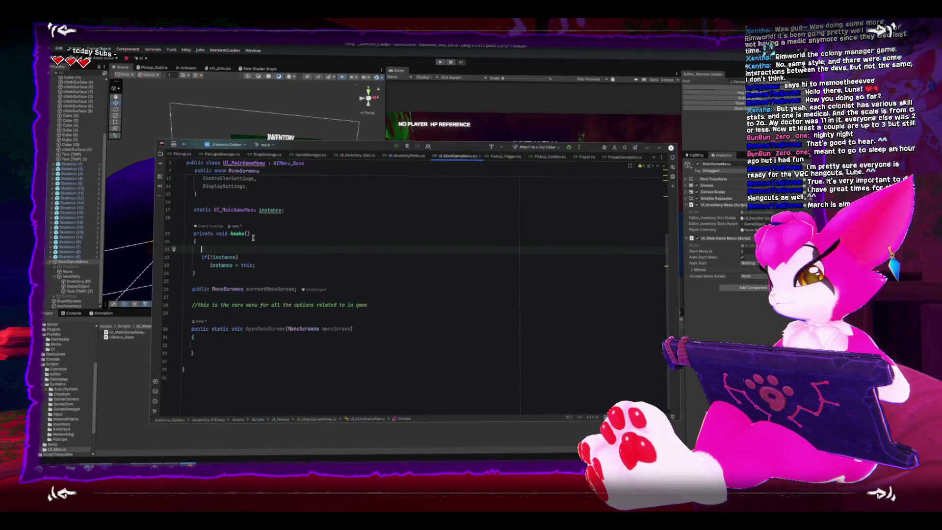
Add a braced block under the if (!instance) check.
key(Down)
key(Down)
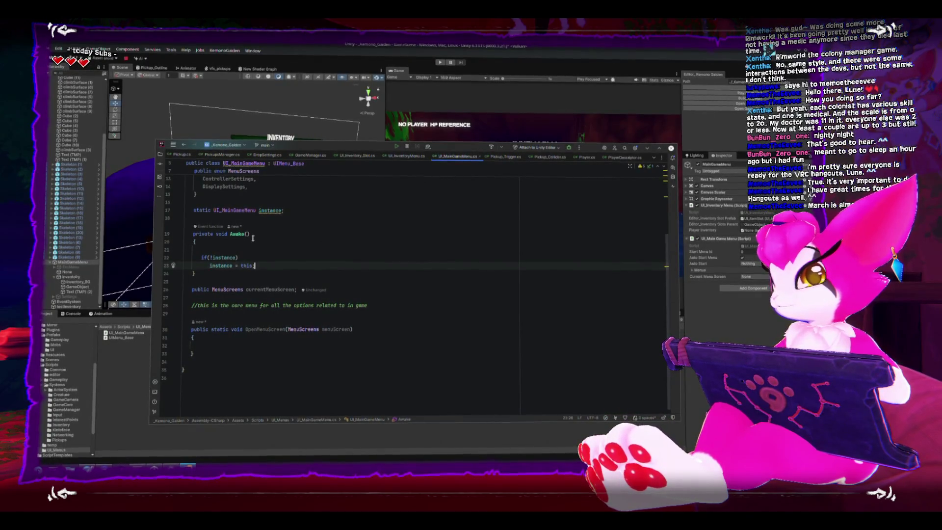
key(Return)
text({)
key(Return)
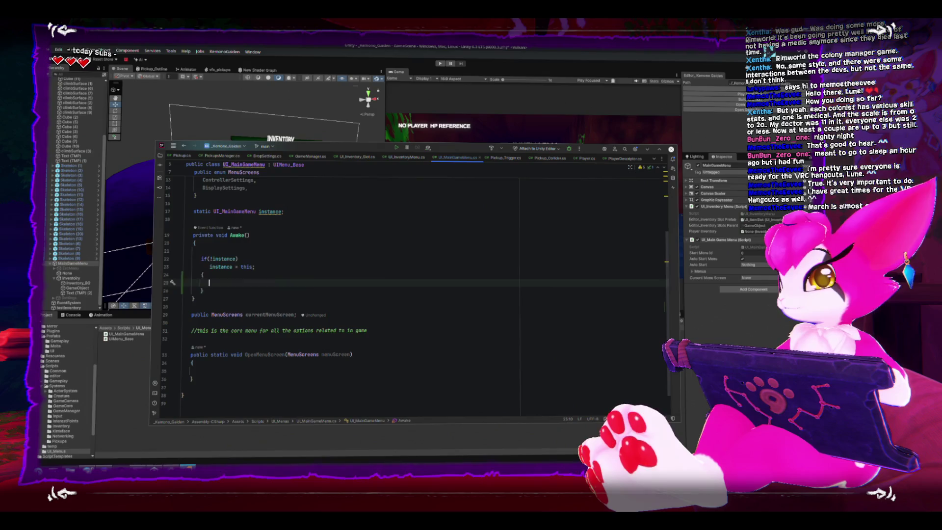
key(Up)
key(Up)
key(Up)
key(End)
key(Return)
text({)
key(Return)
key(Down)
key(Down)
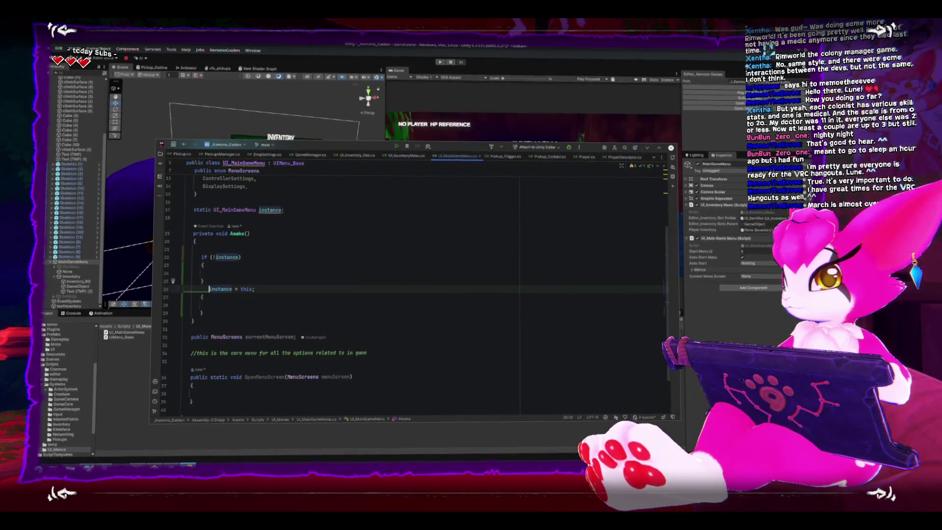
Move instance = this; inside the braces and switch back to Unity.
key(alt+shift+Up)
key(alt+shift+Up)
key(Up)
key(Down)
key(Down)
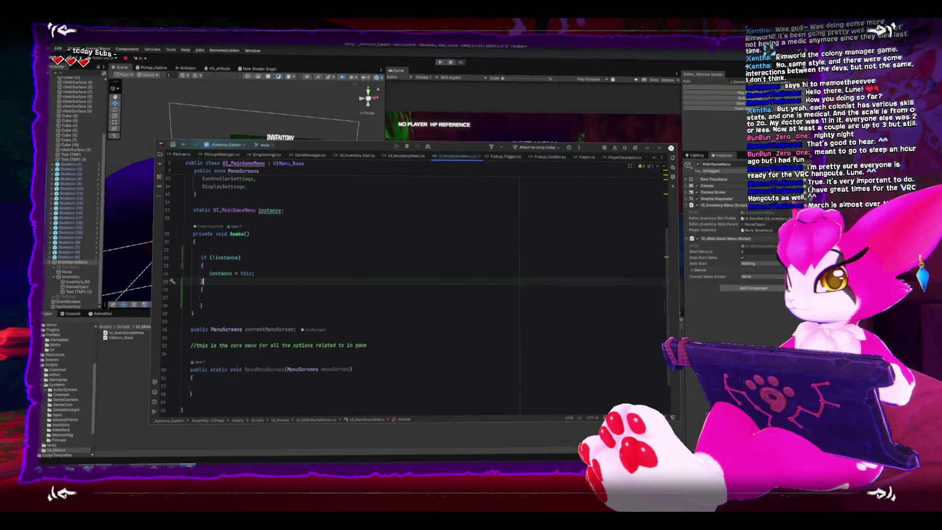
key(Down)
key(Down)
key(Up)
key(Up)
key(Down)
key(alt+Tab)
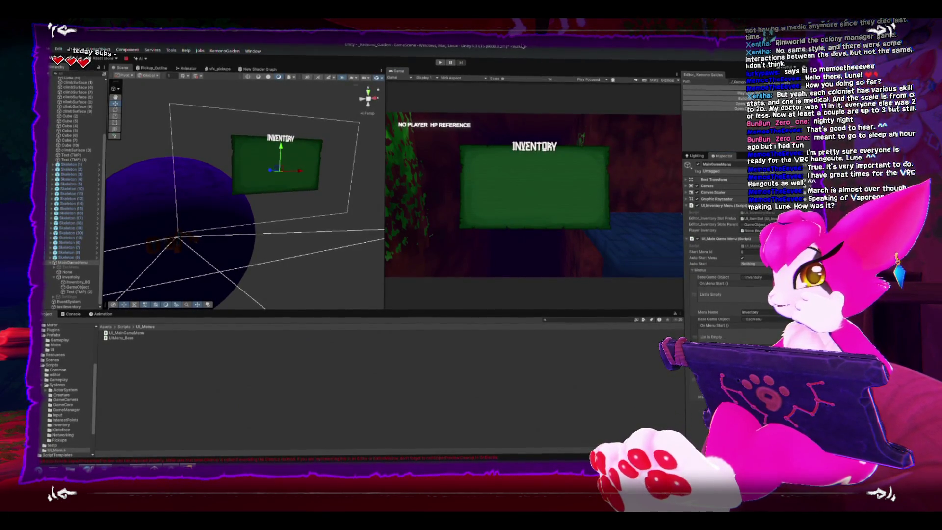
Restore the Unity window from maximised and save the modified GameScene.
key(super+Down)
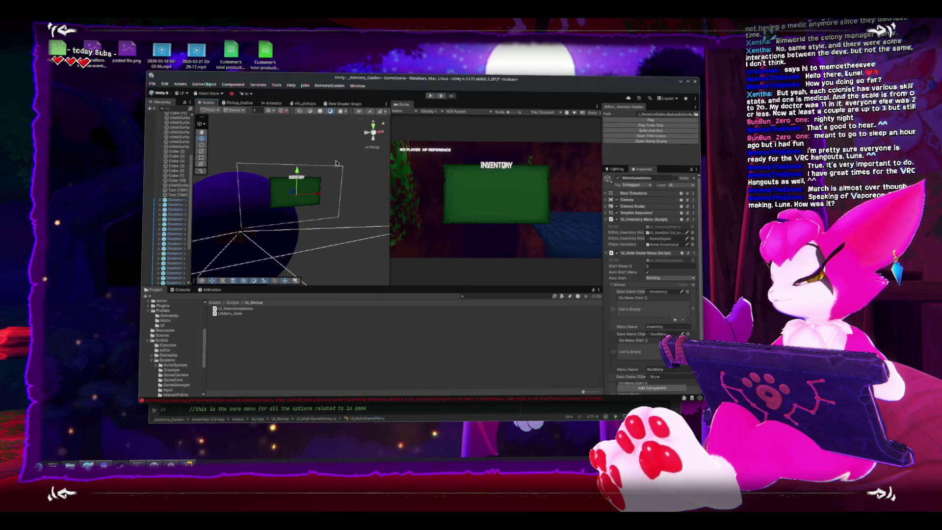
click(695, 83)
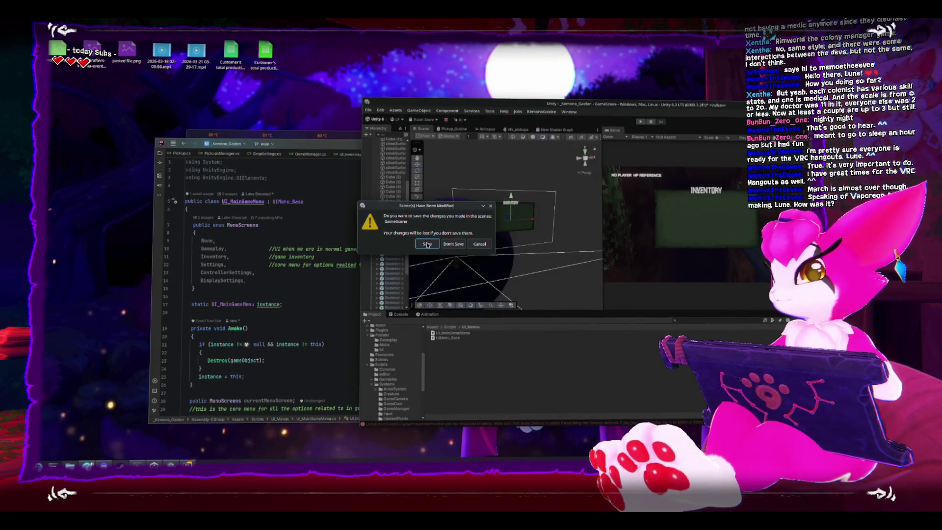
click(427, 245)
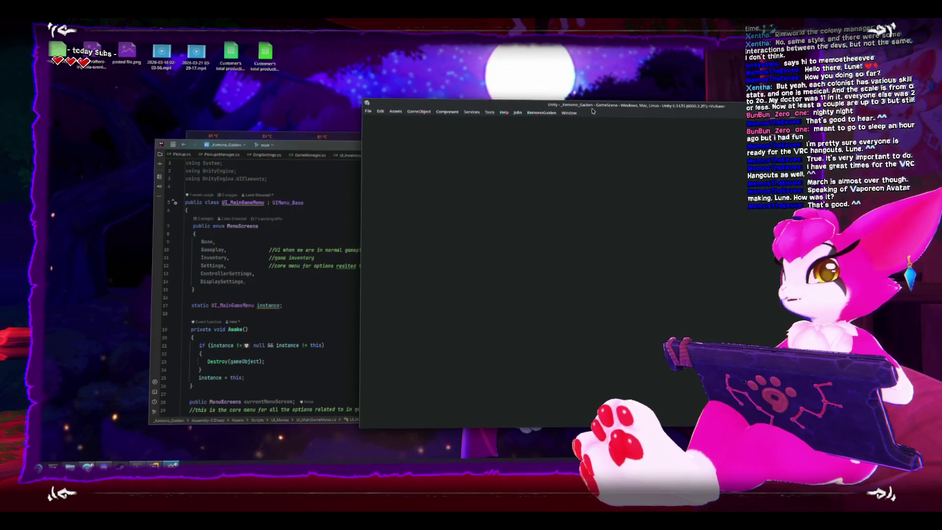
Move the Unity window back into place and orbit the Scene view around the Inventory panel.
mouse_move(605, 108)
mouse_down()
mouse_move(434, 110)
mouse_move(371, 102)
mouse_move(379, 99)
mouse_up()
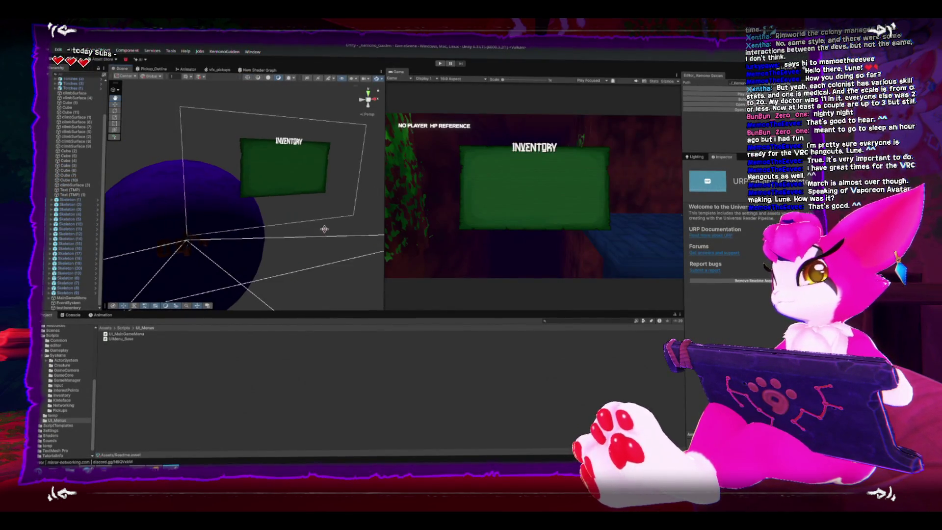
click(269, 184)
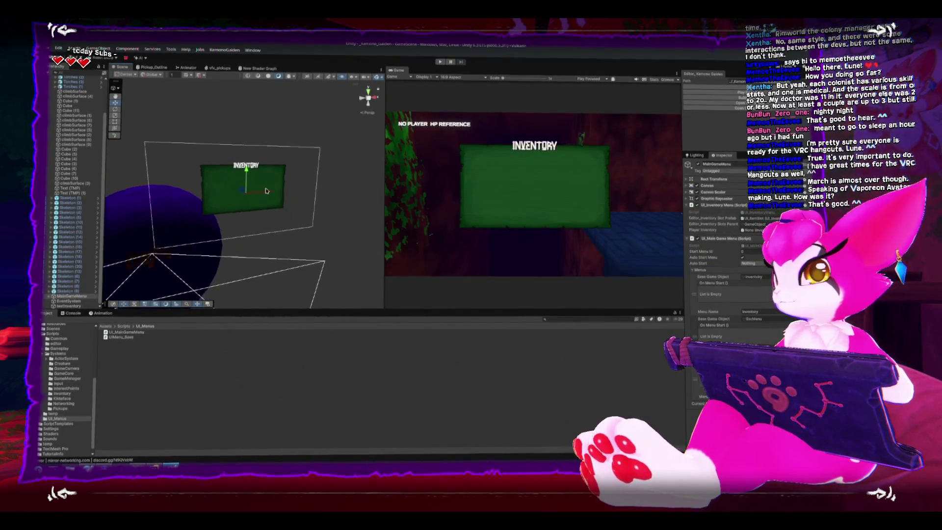
scroll(280, 192, up, 5)
scroll(290, 196, down, 5)
mouse_move(293, 200)
mouse_down()
mouse_move(316, 204)
mouse_move(285, 221)
mouse_move(303, 223)
mouse_move(169, 221)
mouse_up()
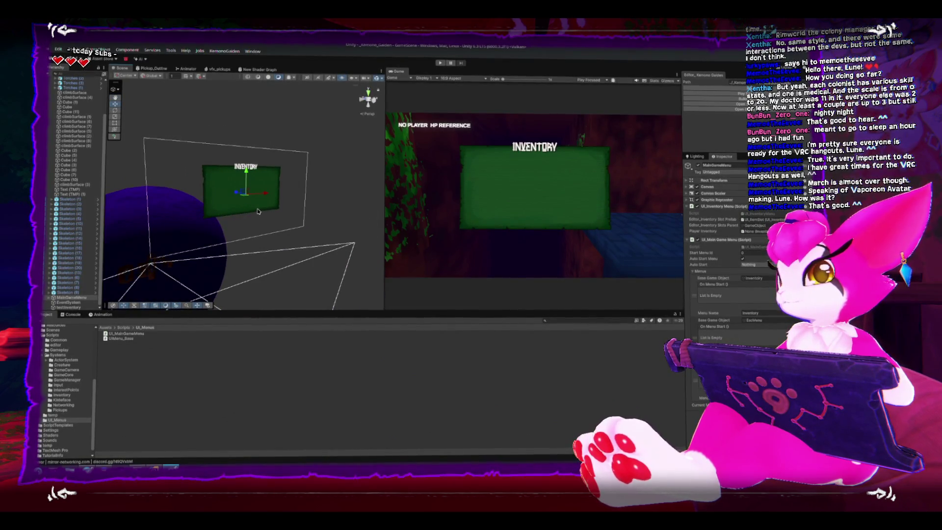
mouse_move(259, 211)
mouse_down()
mouse_move(261, 221)
mouse_move(301, 212)
mouse_move(269, 237)
mouse_move(124, 281)
mouse_up()
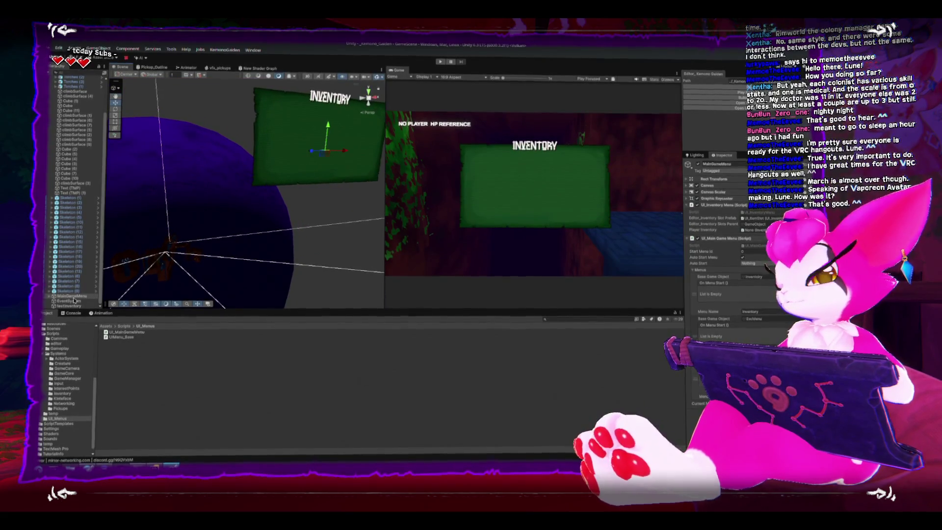
Activate EscMenu so its logo and version text show, then delete the Settings object.
click(50, 298)
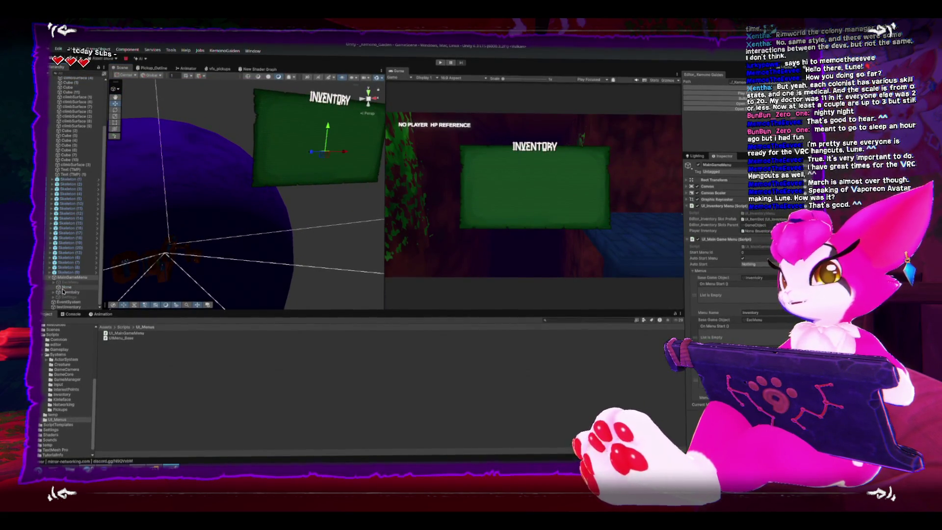
click(67, 282)
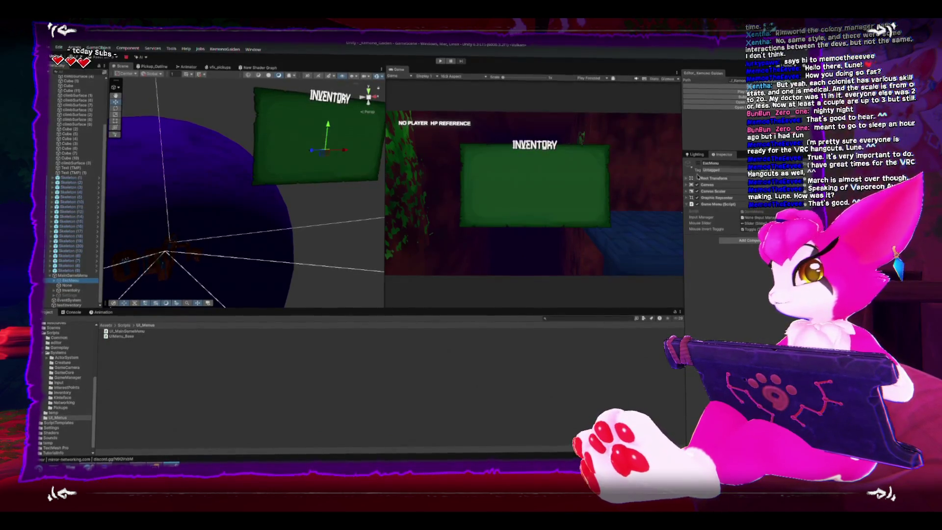
click(697, 164)
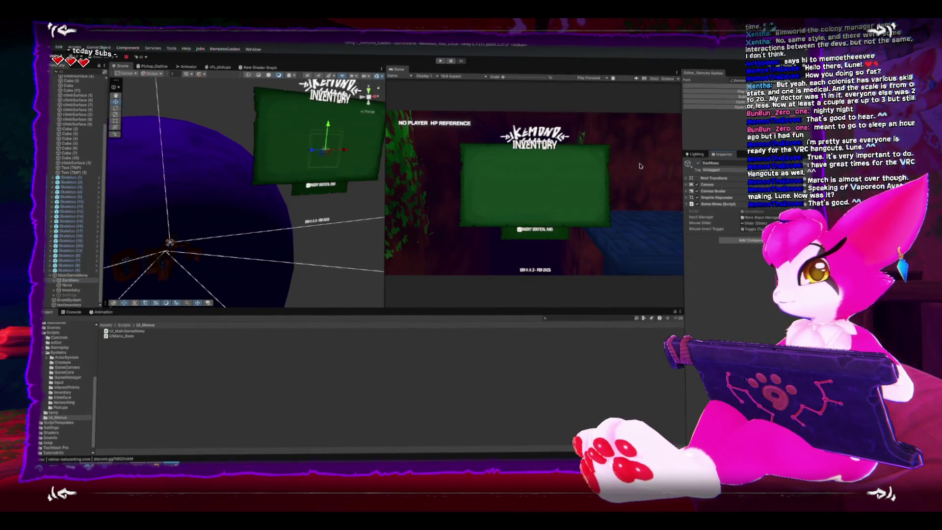
click(65, 287)
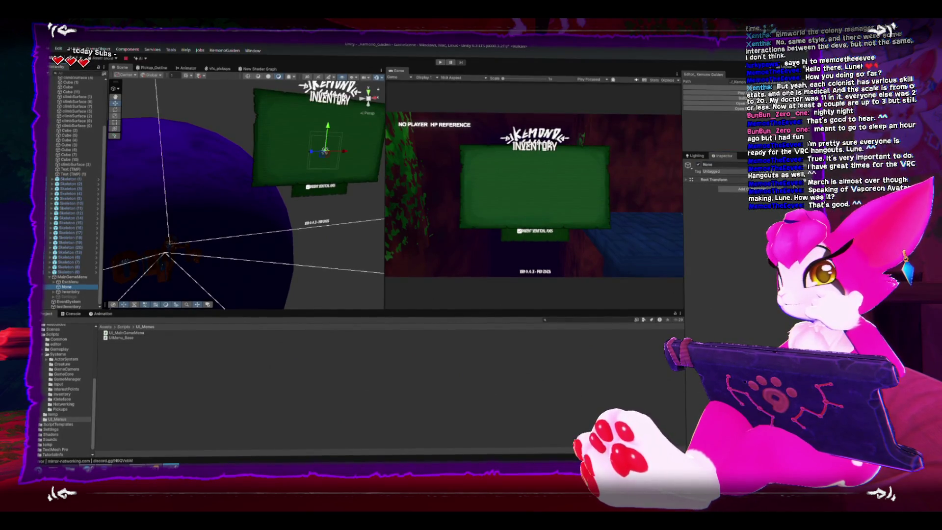
ctrl+click(67, 287)
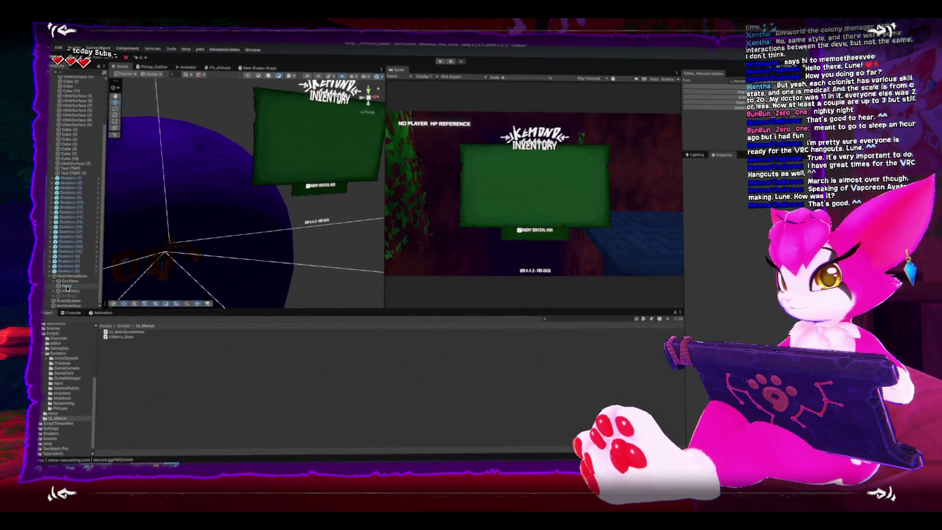
click(64, 297)
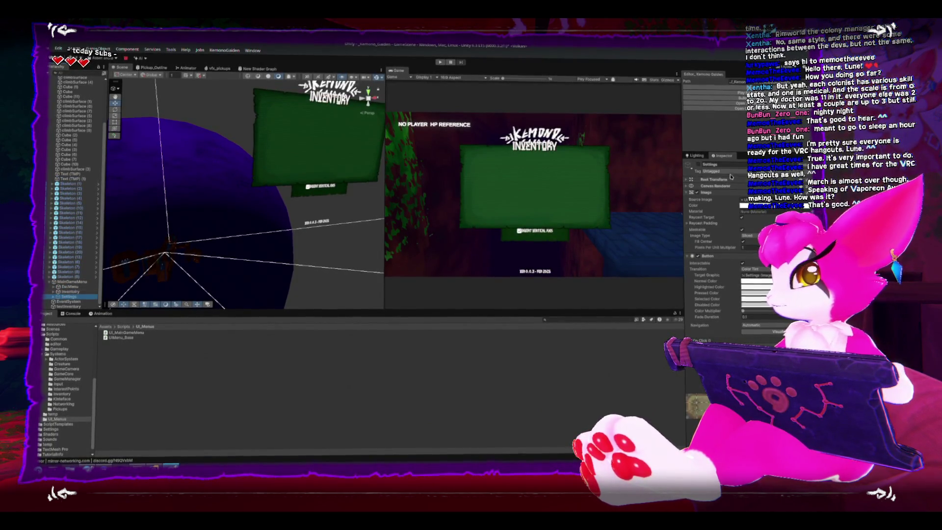
click(700, 165)
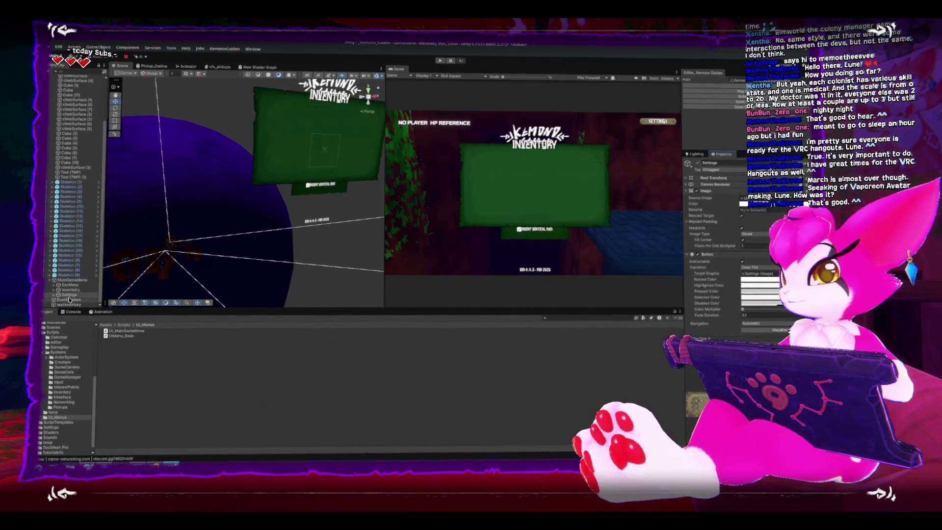
key(Delete)
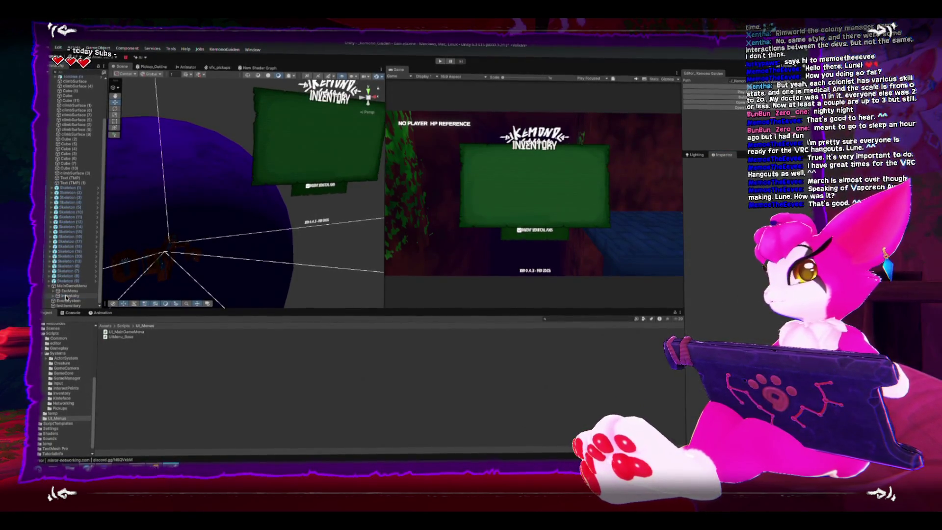
Remove Element 2 from MainGameMenu's Menus list, leaving Inventory and EscMenu.
click(69, 287)
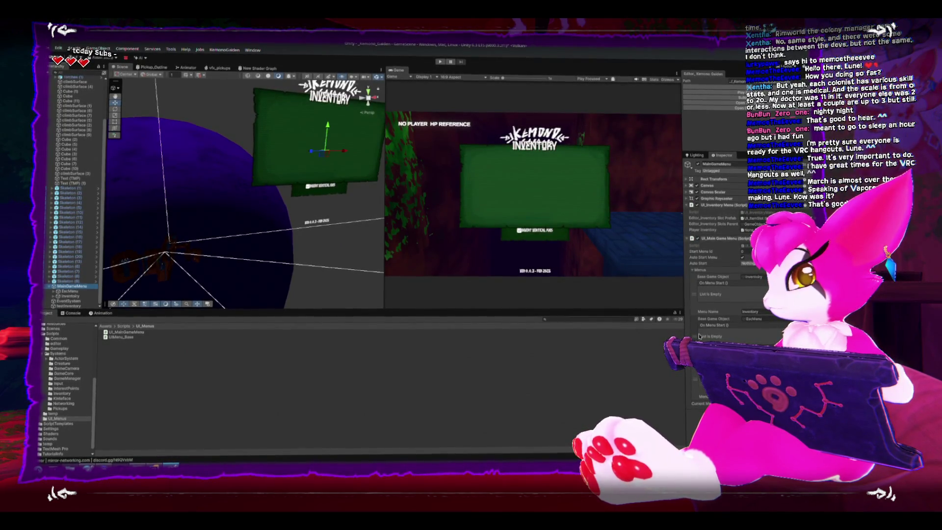
click(696, 270)
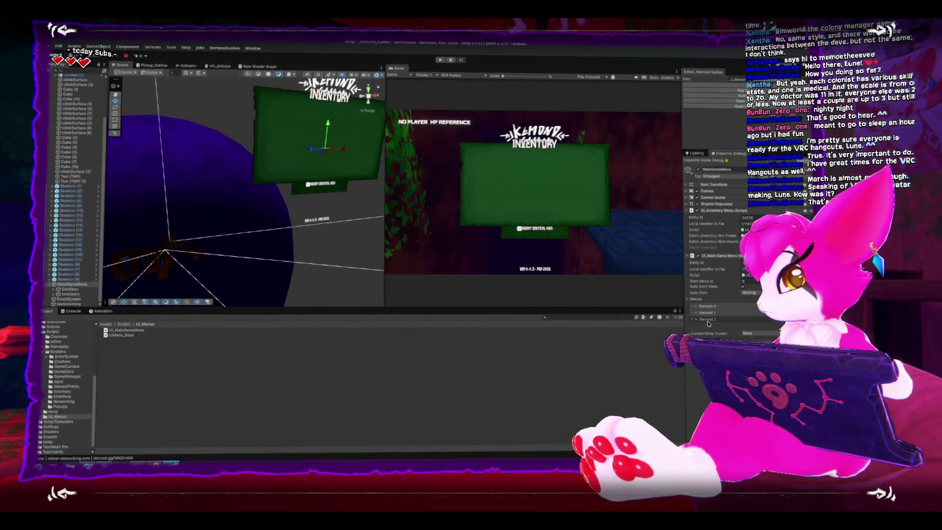
click(698, 329)
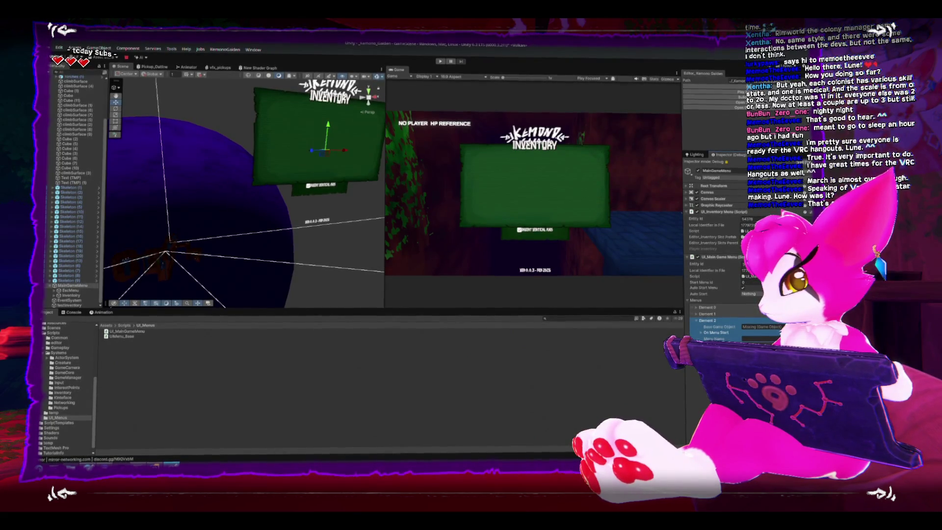
key(Delete)
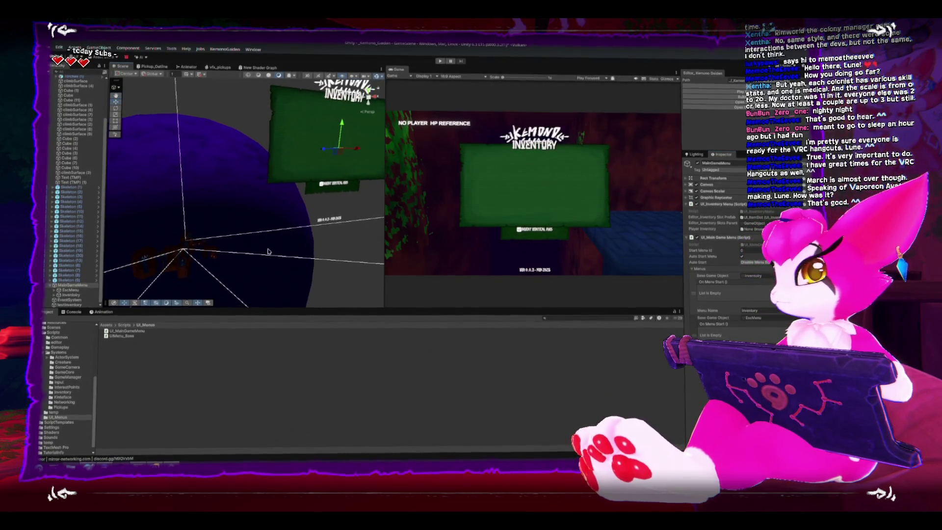
Rotate the Scene view, collapse the Systems scripts folder and inspect the Inventory and EscMenu objects.
drag(233, 260, 274, 246)
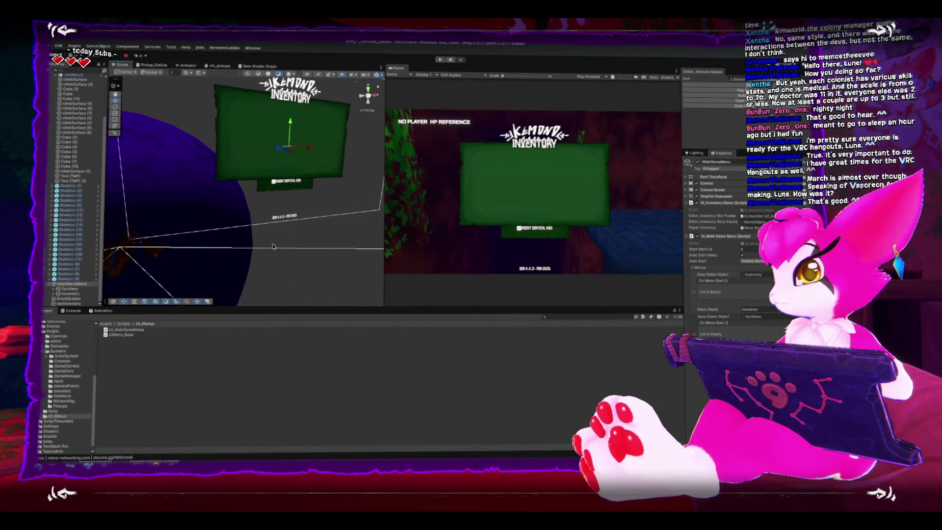
click(45, 353)
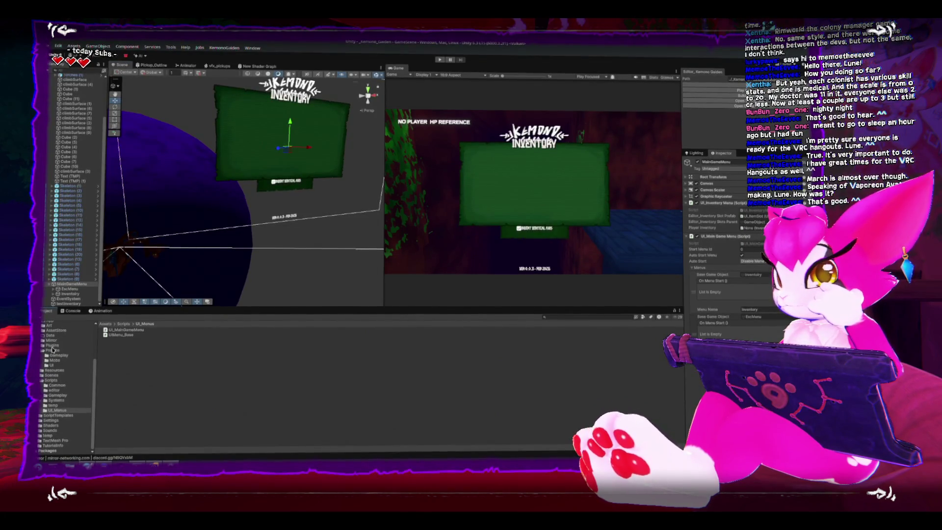
click(60, 295)
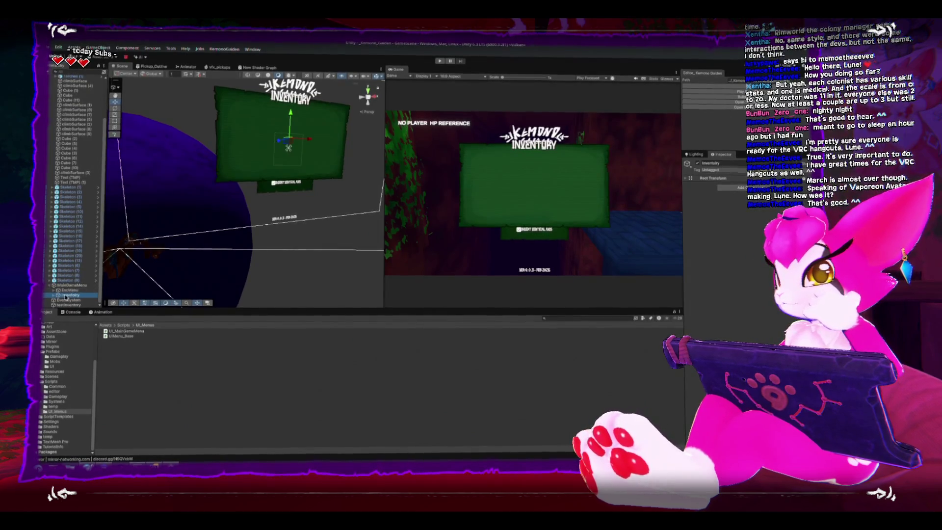
click(72, 290)
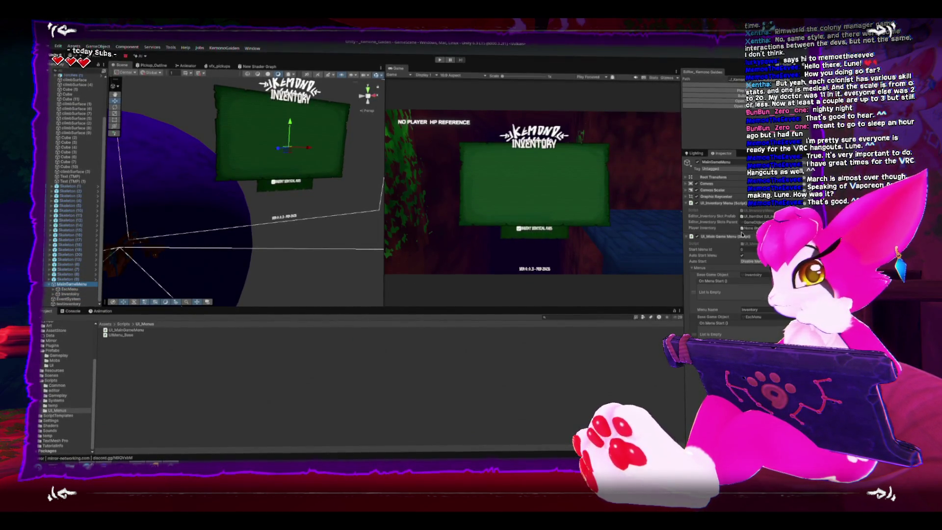
Open UI_InventoryMenu.cs in Rider and scroll through its code.
double_click(756, 210)
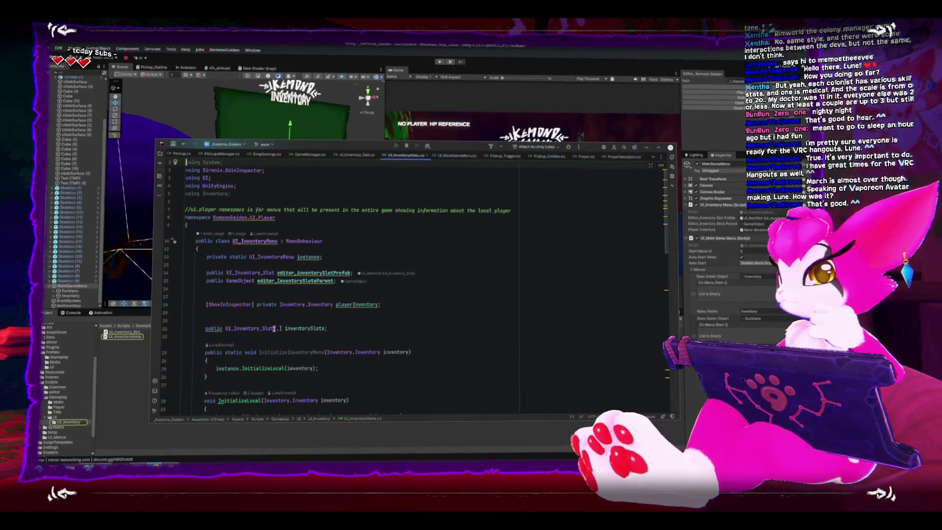
scroll(288, 311, down, 1)
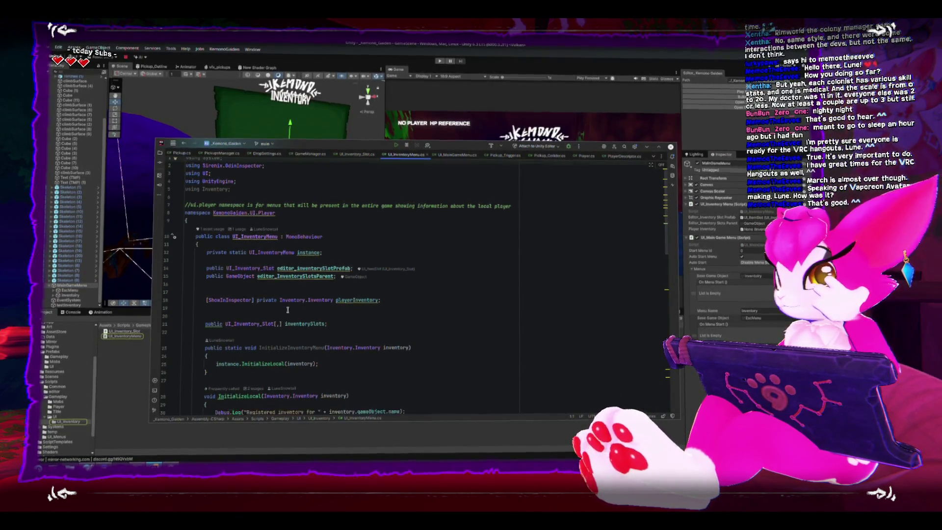
scroll(285, 307, down, 1)
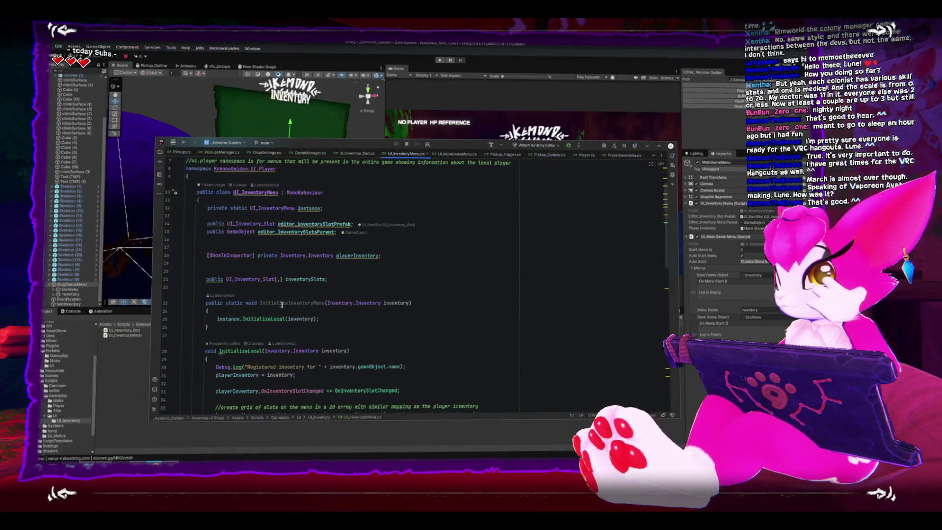
scroll(282, 305, down, 2)
scroll(281, 306, up, 2)
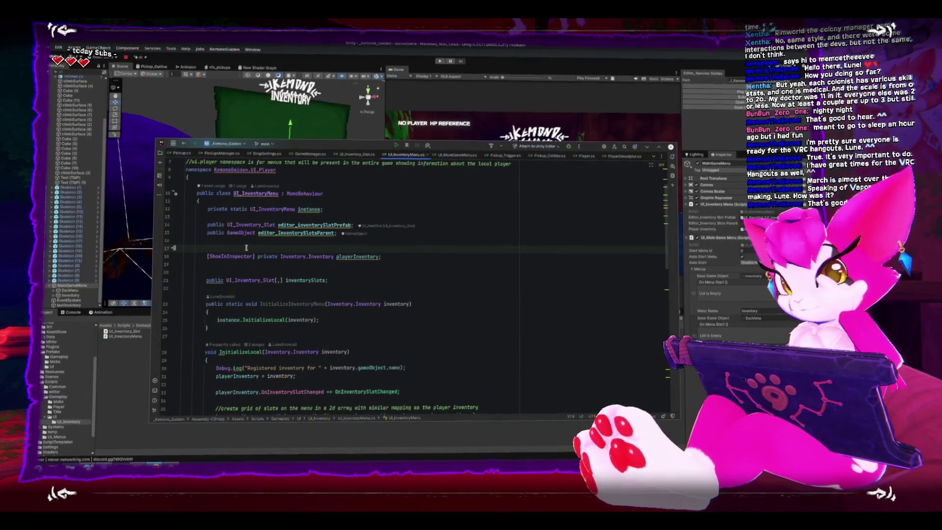
scroll(302, 304, down, 3)
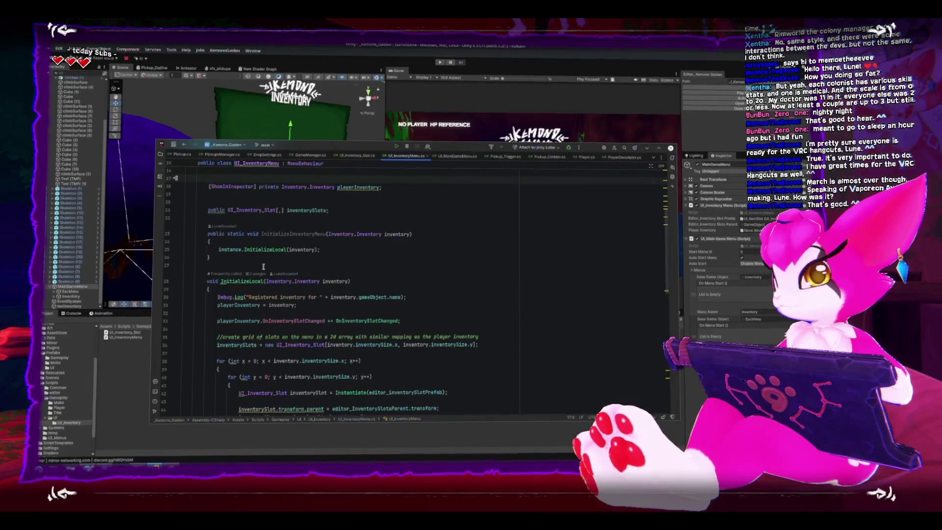
scroll(281, 264, down, 1)
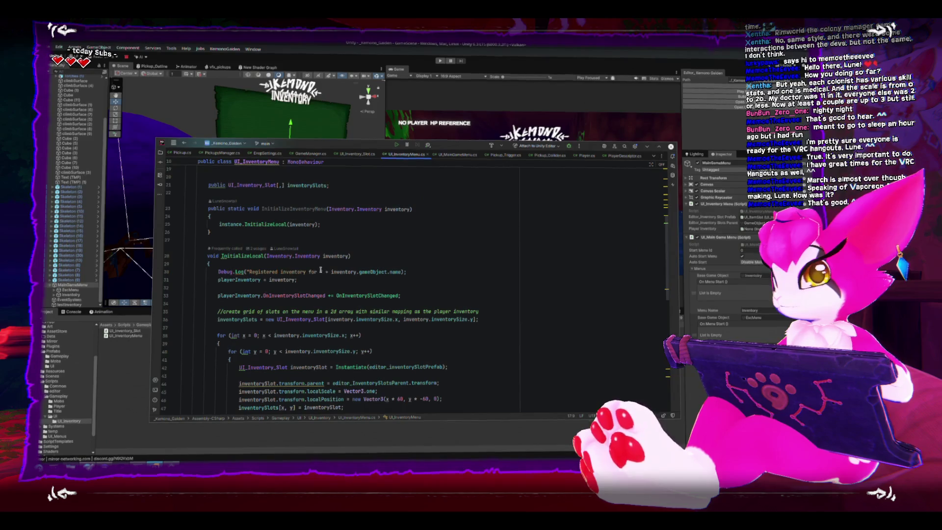
Highlight the InitializeLocal method name, read further down, and show the code's author details.
double_click(252, 256)
scroll(253, 258, down, 2)
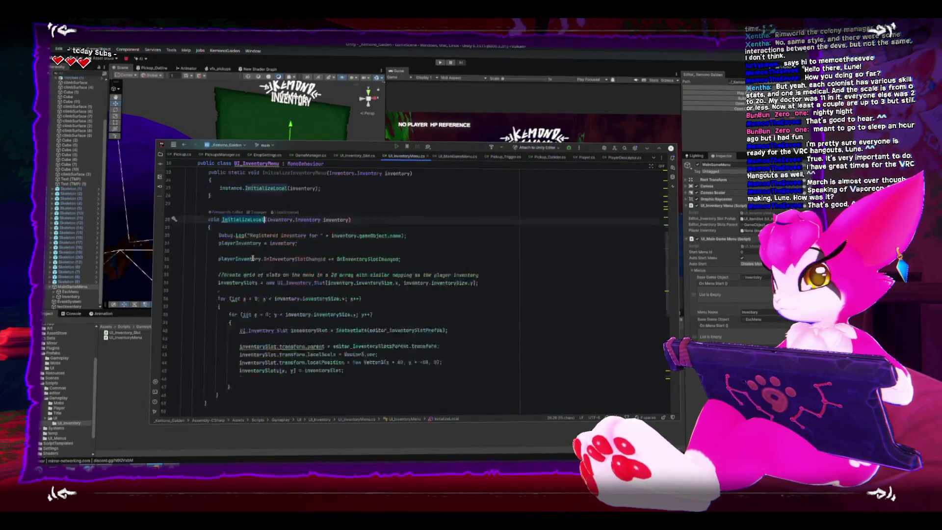
scroll(253, 259, down, 8)
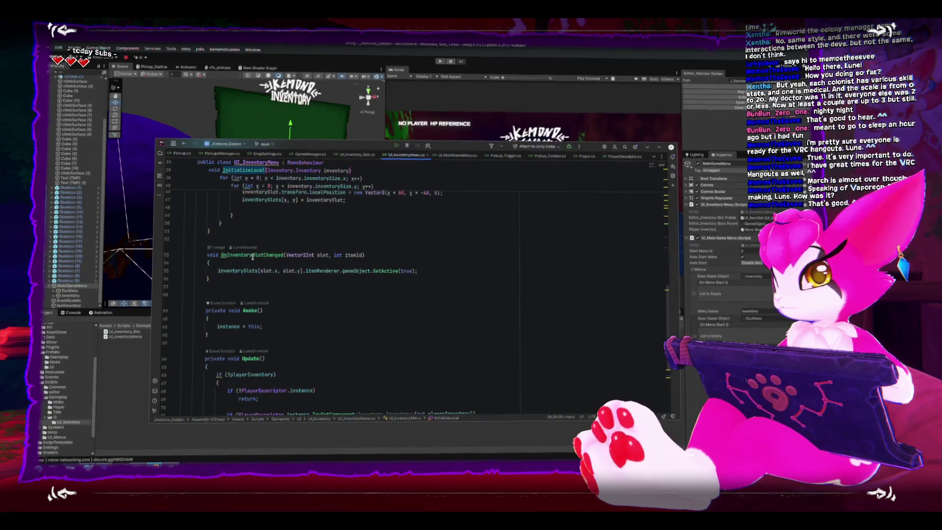
scroll(253, 256, down, 5)
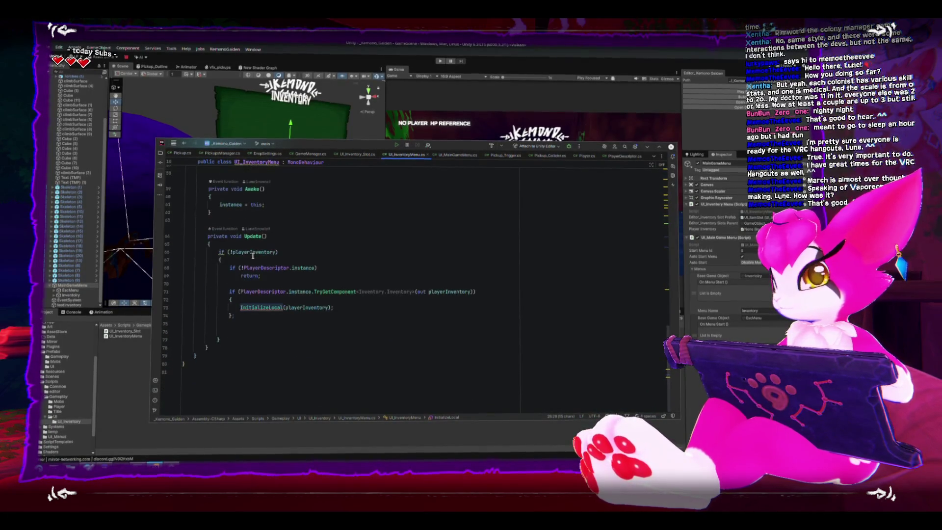
click(272, 332)
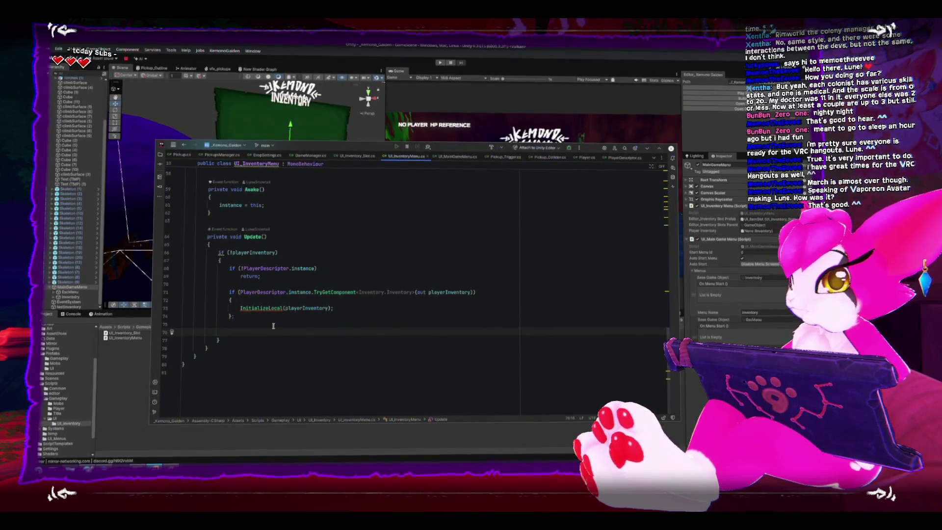
scroll(256, 317, up, 10)
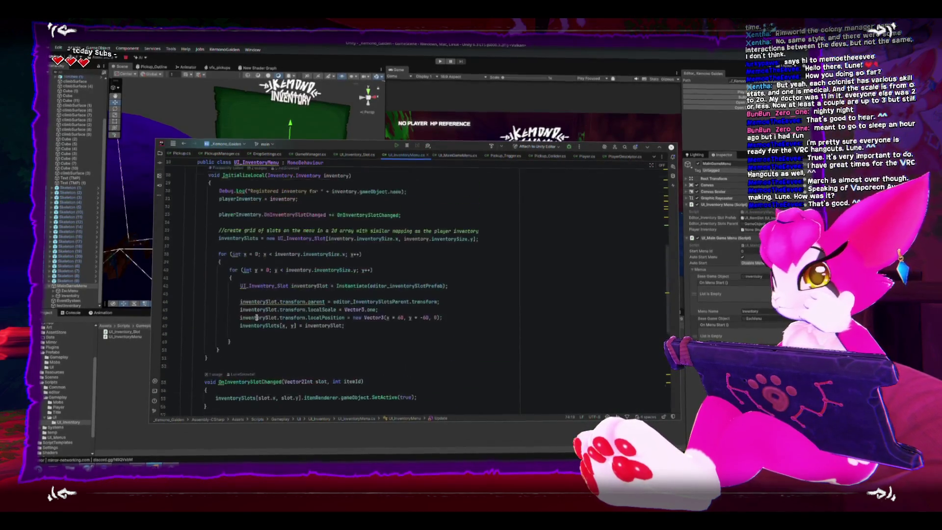
scroll(256, 317, up, 7)
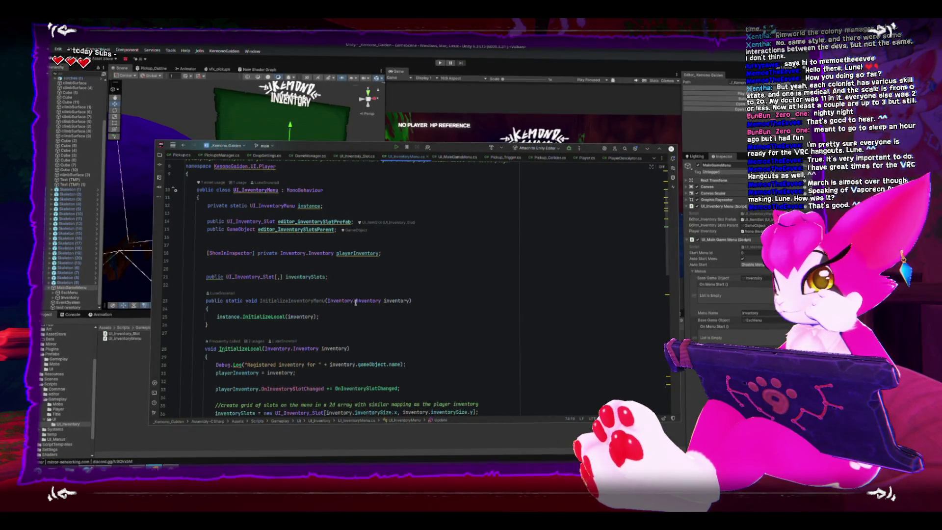
click(251, 292)
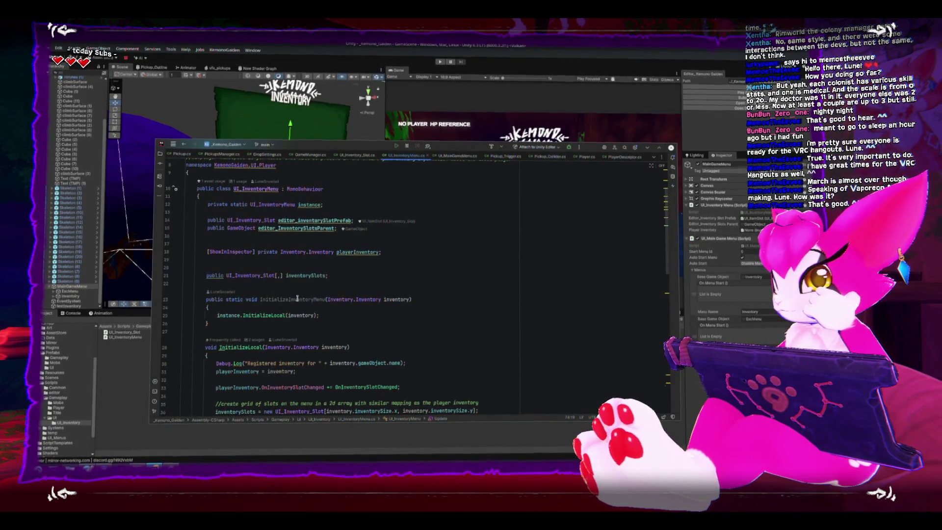
Highlight 'instance' on line 12, jump to InitializeLocal's definition from Update, then view UI_Inventory_Slot.cs.
mouse_move(297, 298)
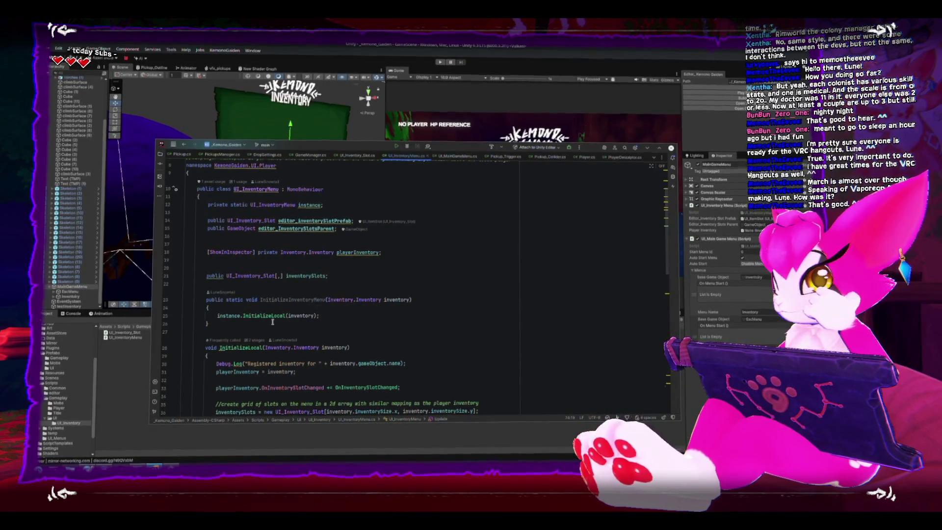
double_click(311, 206)
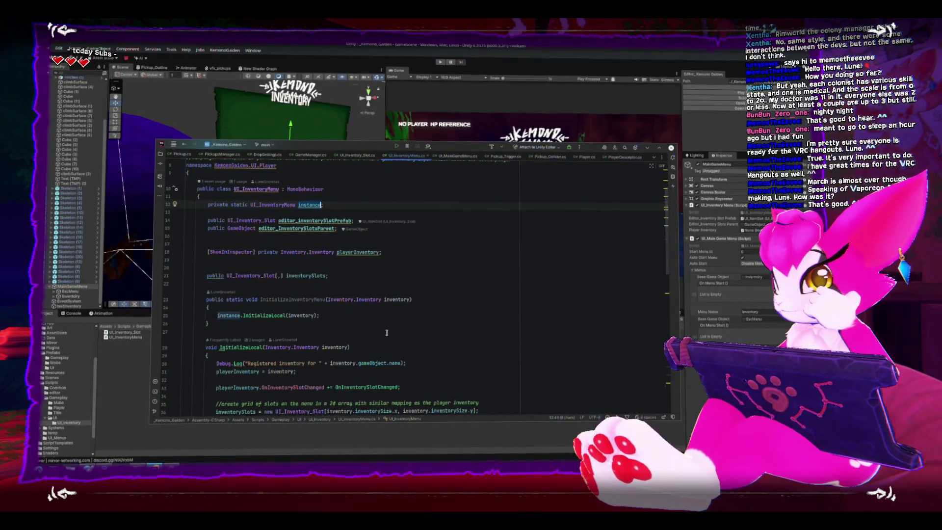
scroll(387, 334, down, 5)
scroll(385, 331, down, 5)
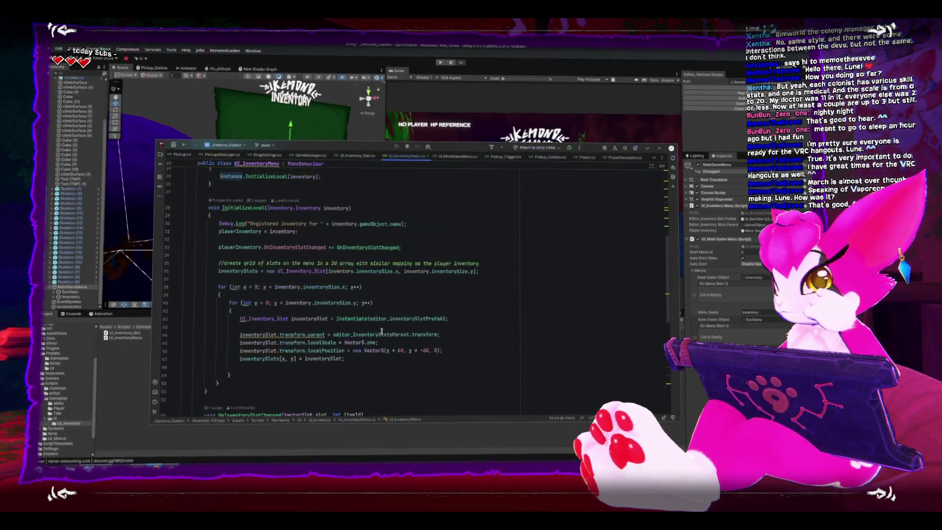
scroll(381, 332, down, 3)
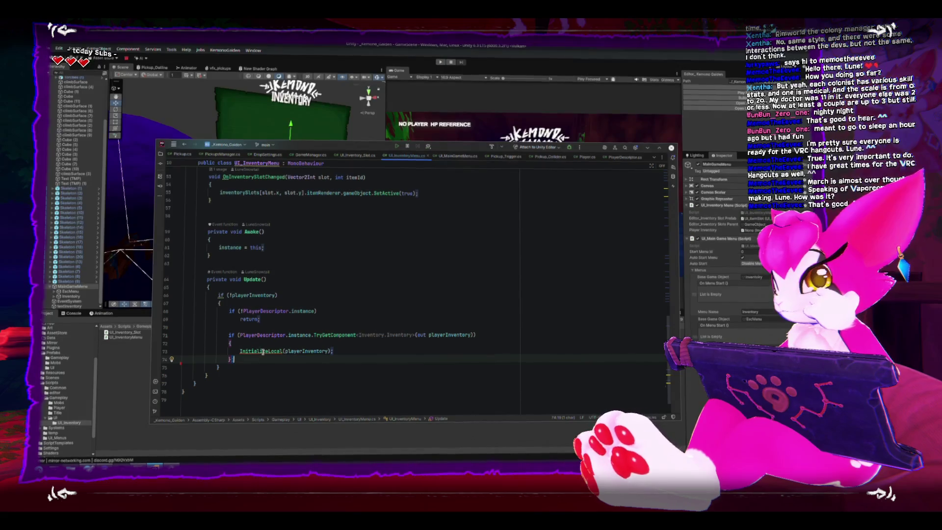
double_click(263, 352)
ctrl+click(262, 351)
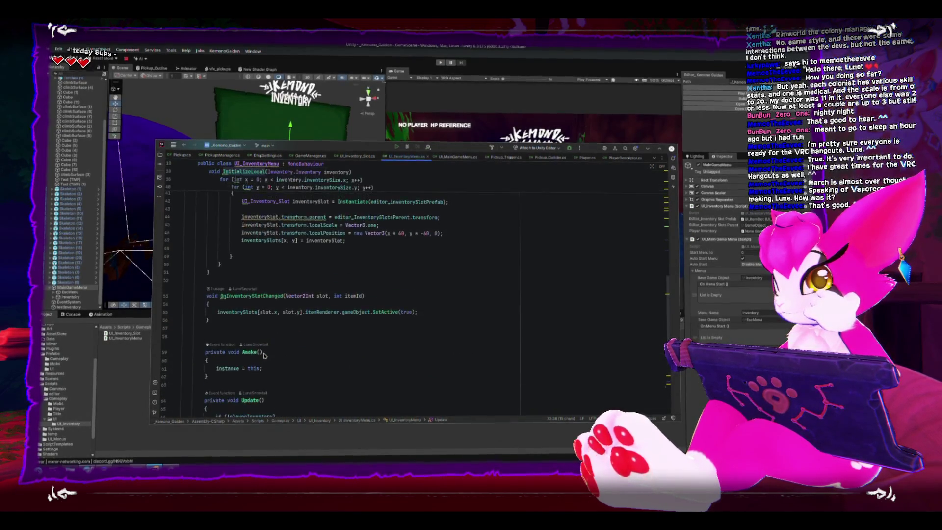
scroll(264, 356, up, 7)
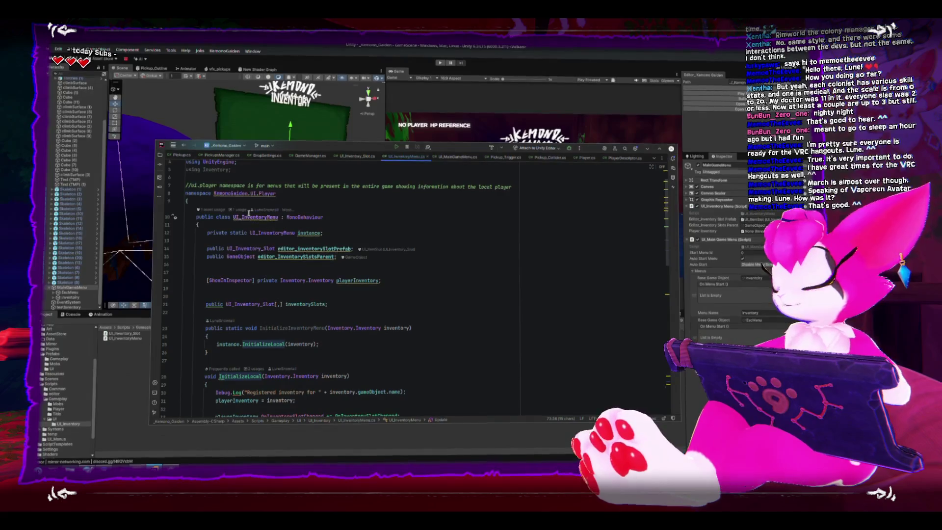
click(366, 156)
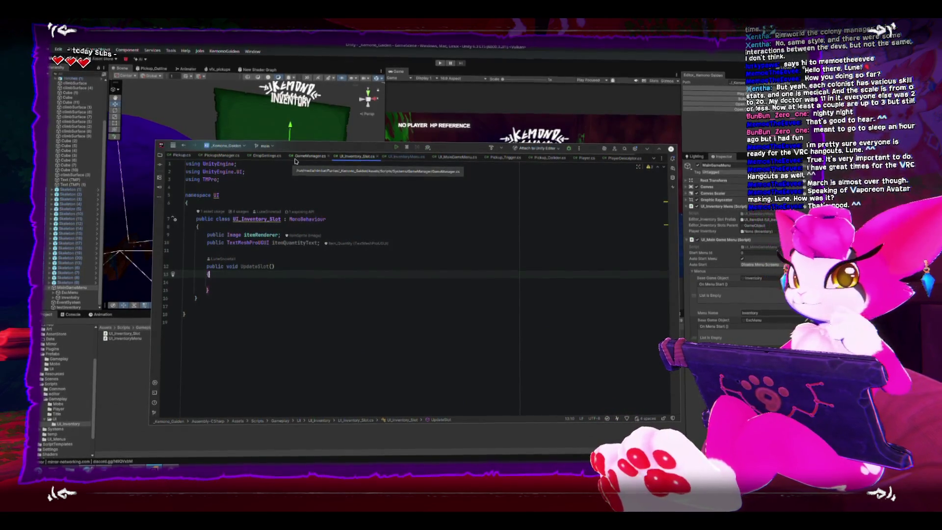
Review GameManager.cs, checking the Destroy(gameObject) line in its Awake method.
click(310, 157)
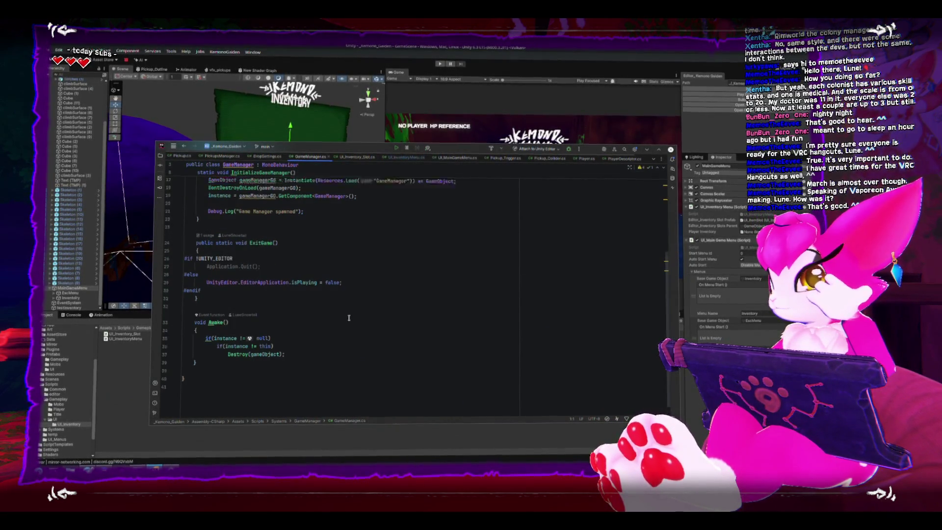
scroll(349, 318, up, 5)
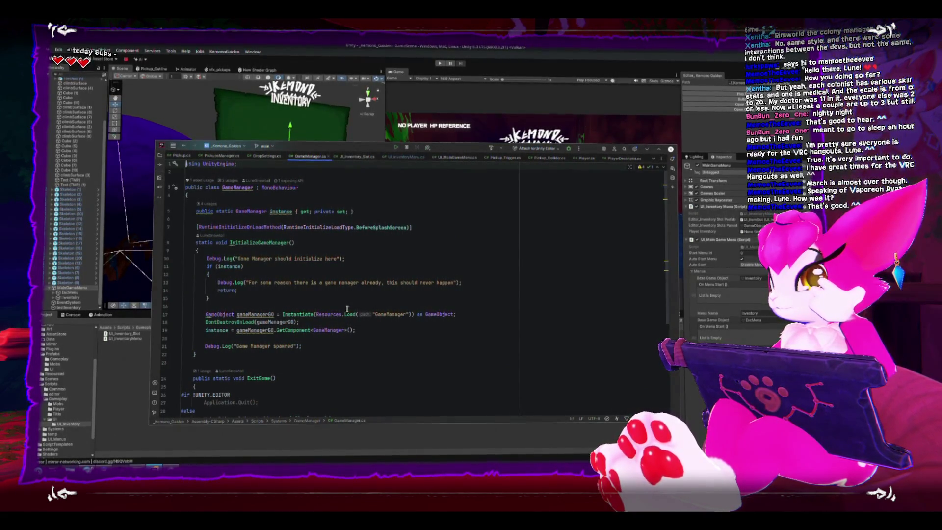
scroll(346, 307, down, 2)
scroll(345, 306, down, 5)
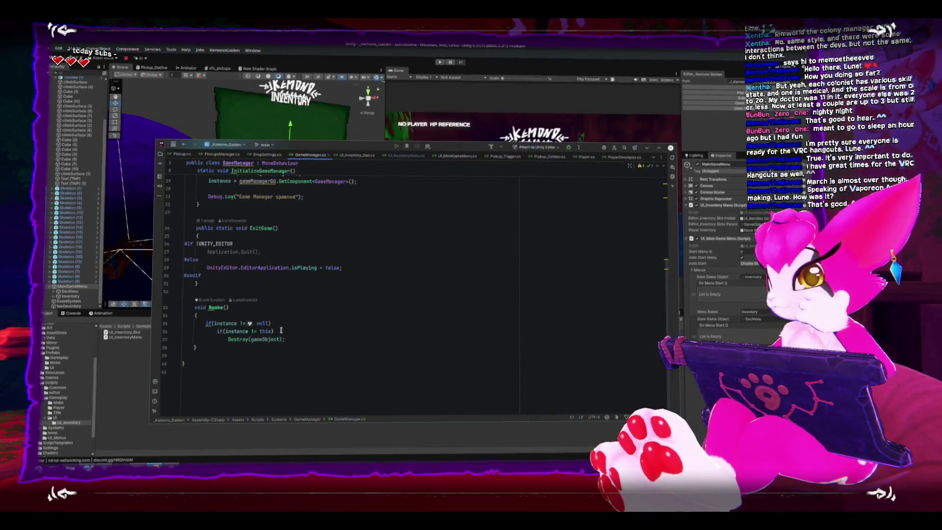
click(300, 340)
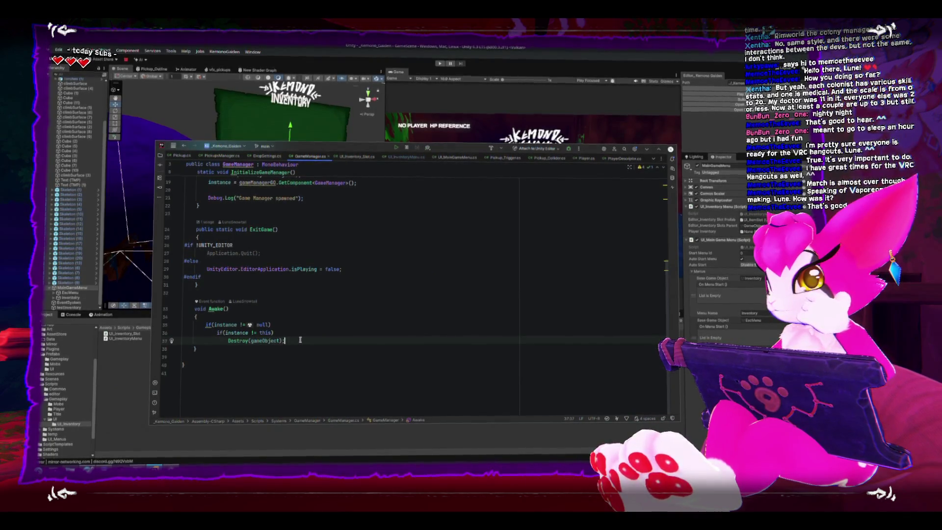
scroll(301, 341, up, 6)
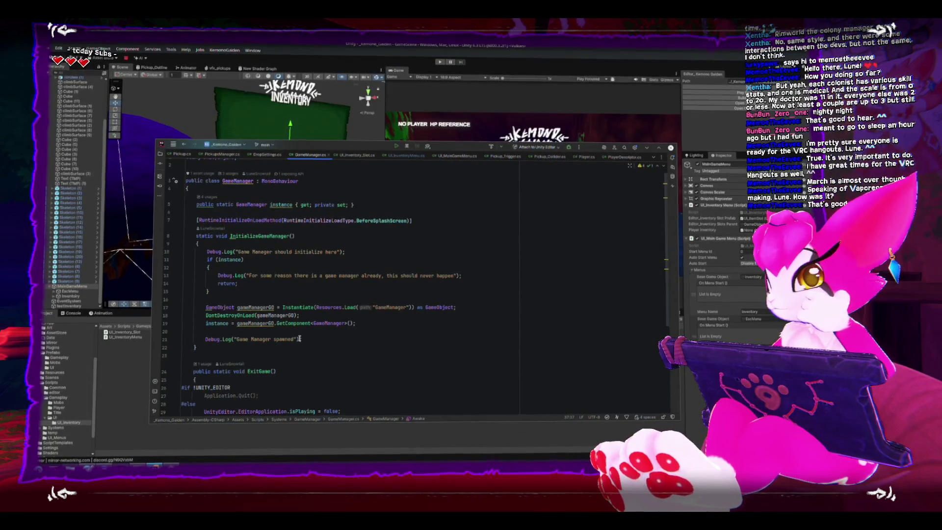
scroll(299, 340, down, 4)
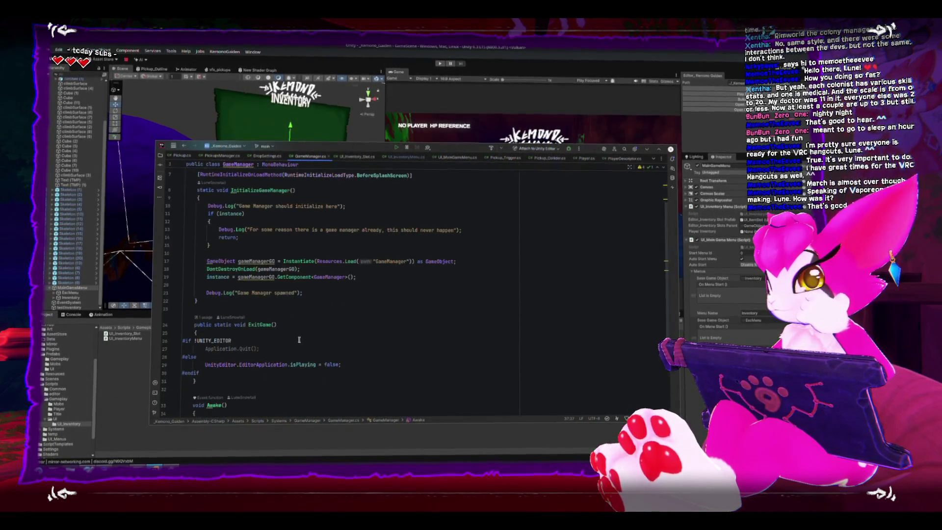
scroll(299, 339, up, 4)
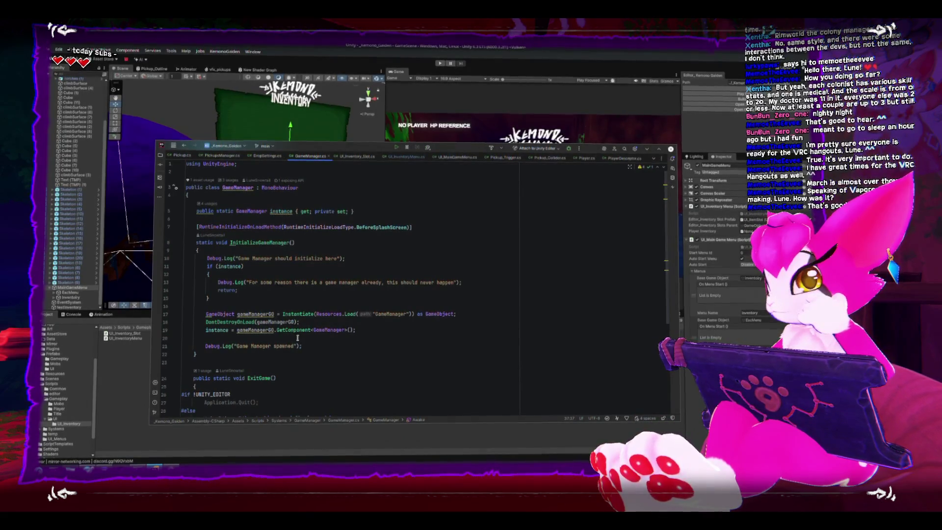
scroll(298, 337, down, 2)
scroll(297, 338, down, 3)
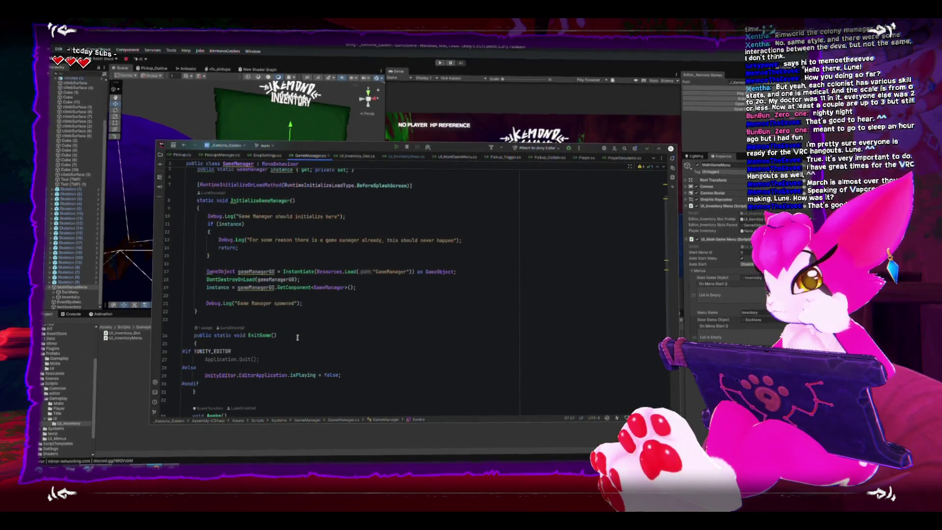
scroll(297, 336, down, 1)
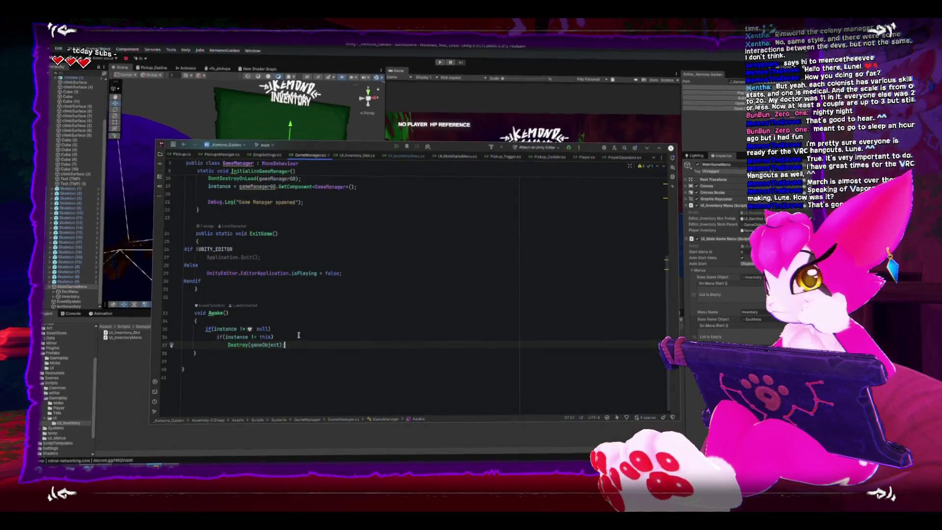
Exit Rider, then deactivate the Inventory object so the Game Menu with Resume and Exit shows.
click(671, 148)
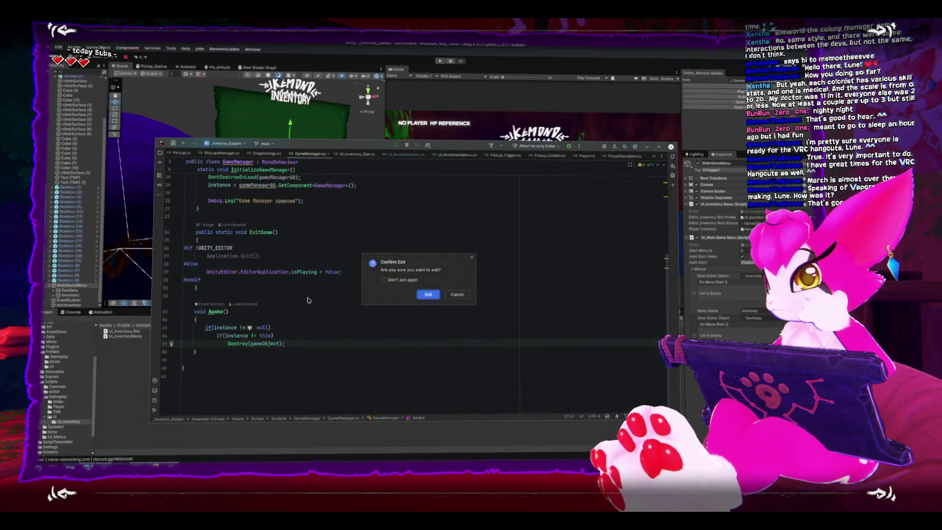
click(429, 295)
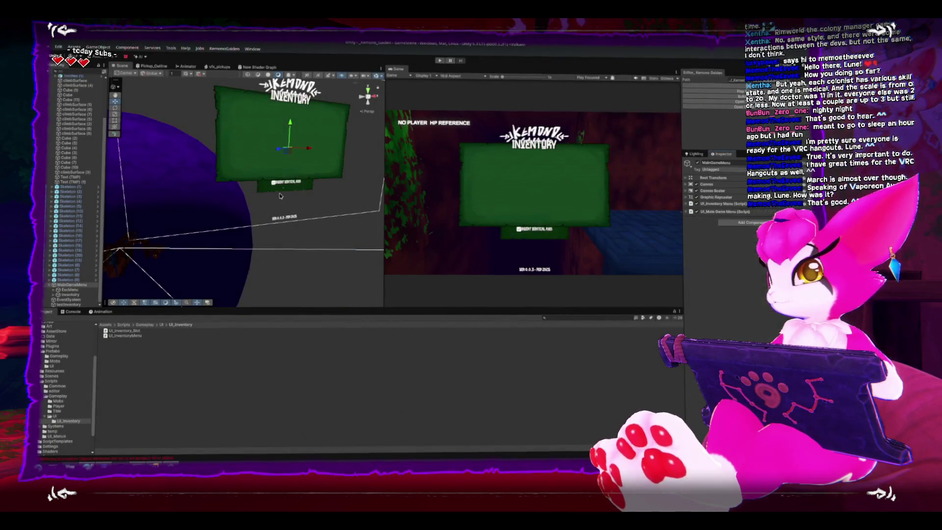
mouse_move(312, 156)
mouse_down()
mouse_move(277, 222)
mouse_move(312, 219)
mouse_up()
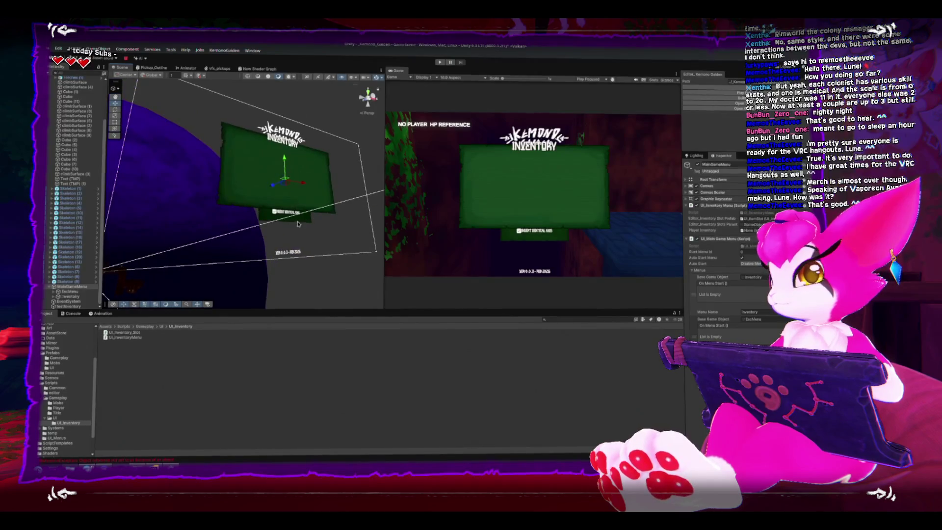
click(71, 291)
click(75, 295)
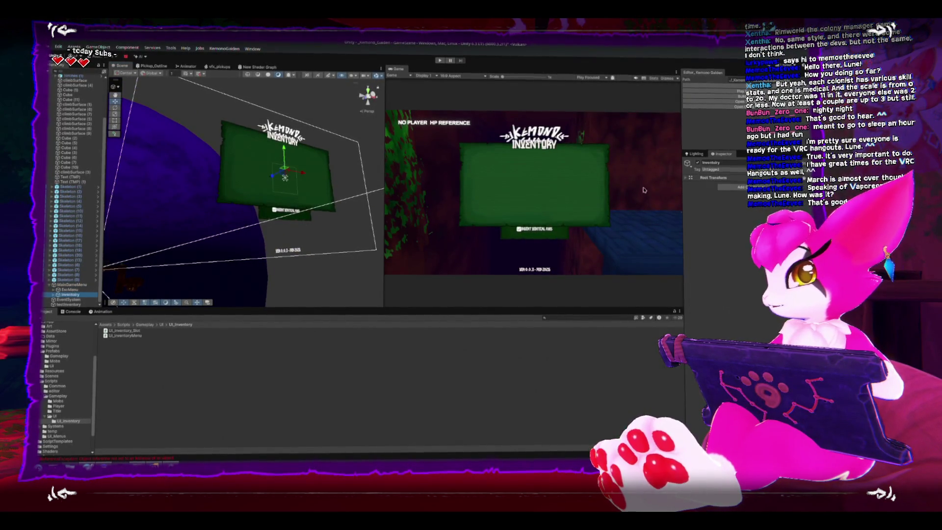
click(698, 163)
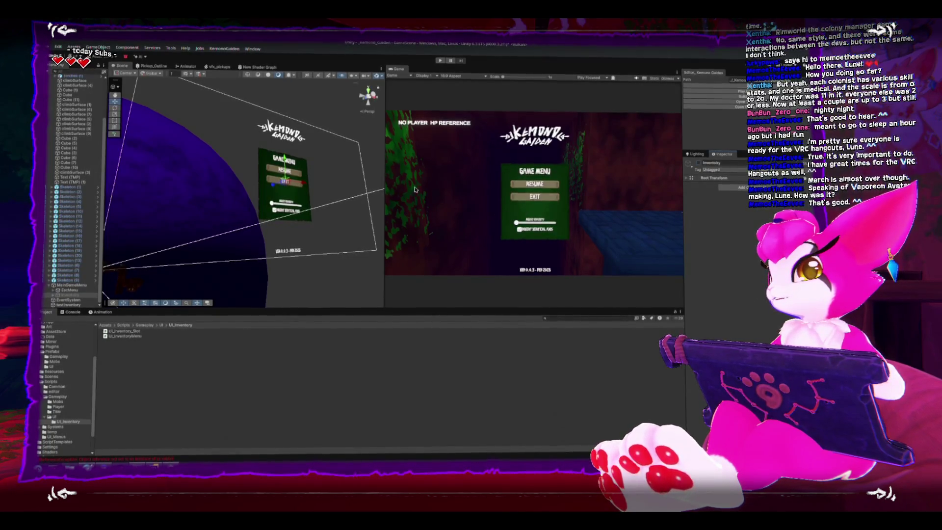
Frame the MainGameMenu canvas in the Scene view and browse to Prefabs/Gameplay with the Pickup and Player prefabs.
drag(306, 175, 242, 164)
drag(206, 197, 140, 246)
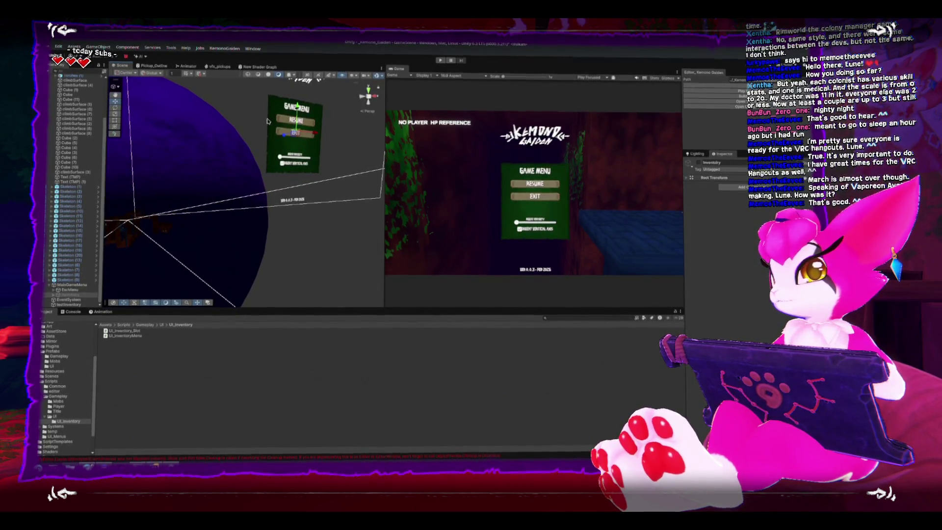
click(76, 296)
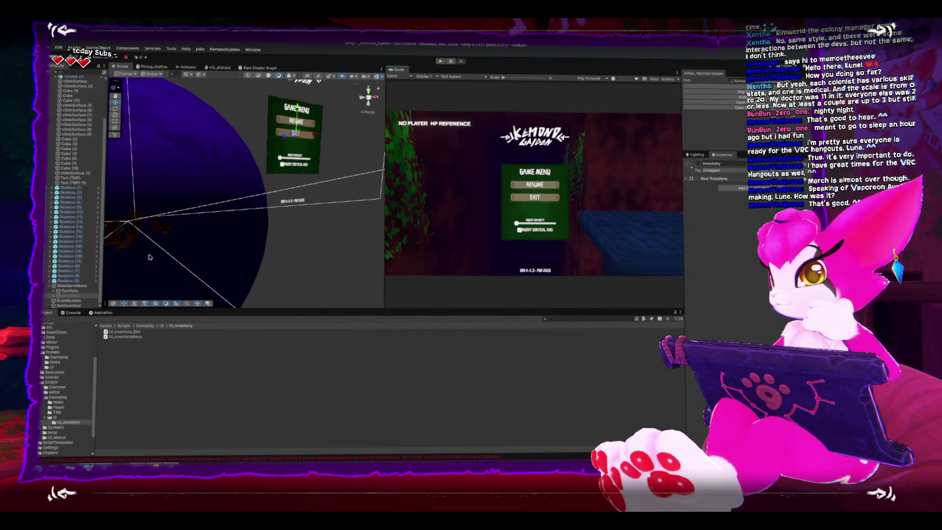
click(70, 285)
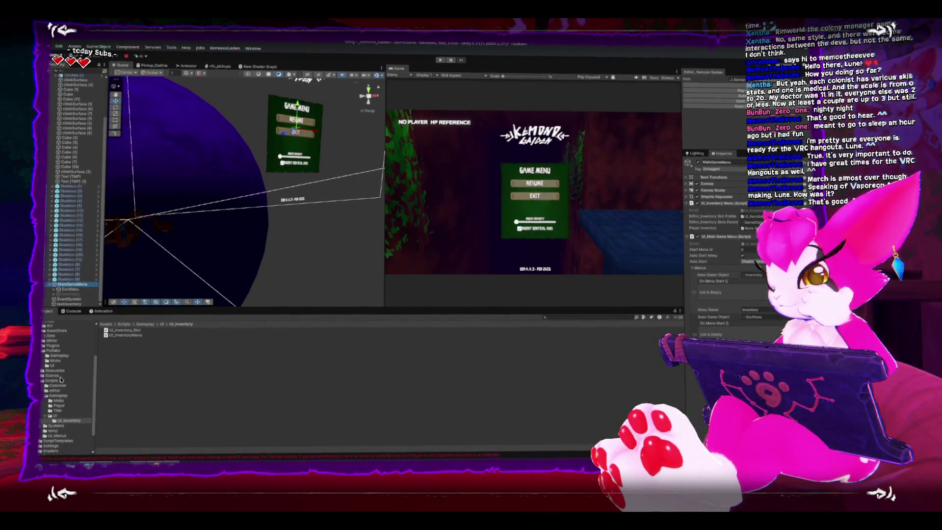
click(54, 351)
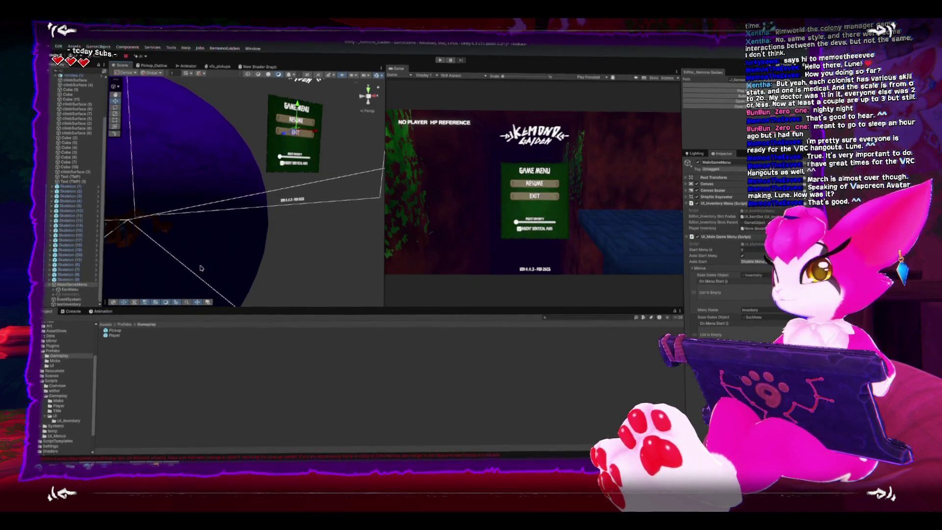
key(f)
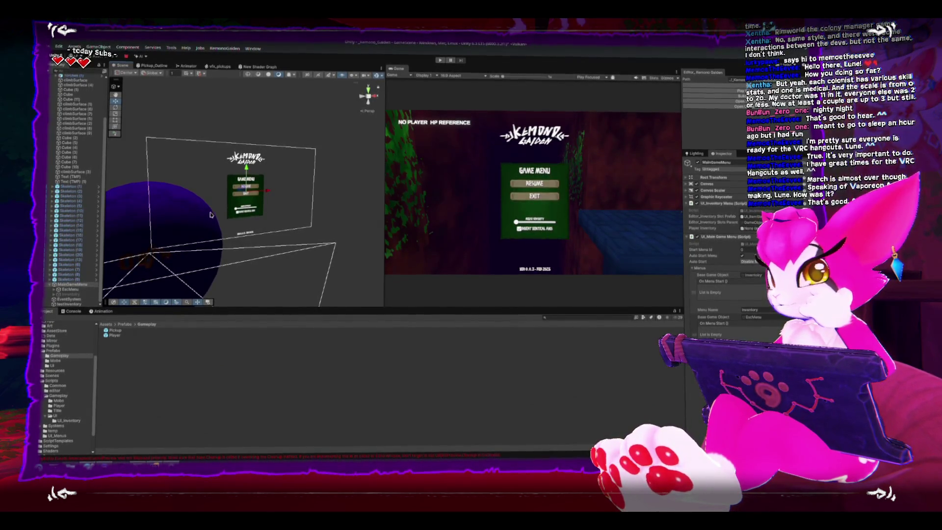
drag(211, 214, 205, 227)
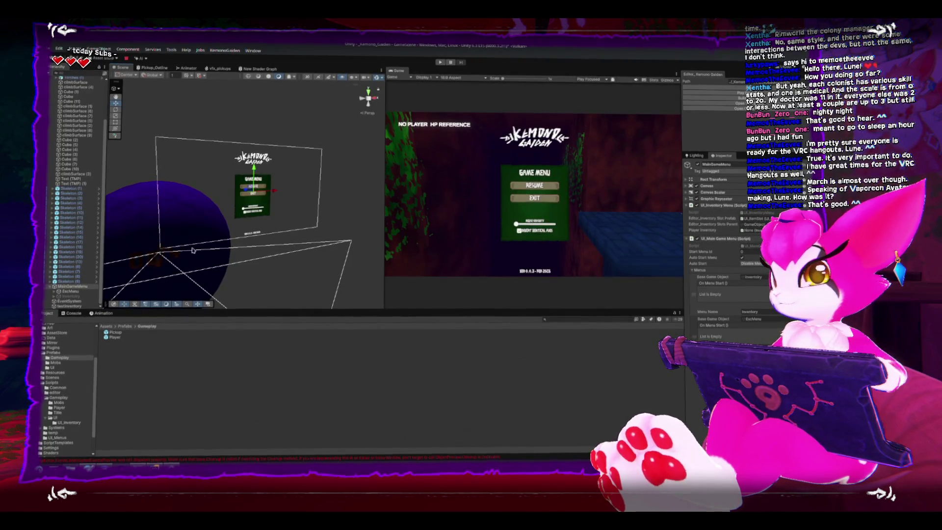
mouse_move(193, 251)
mouse_down()
mouse_move(206, 230)
mouse_move(196, 216)
mouse_move(147, 236)
mouse_up()
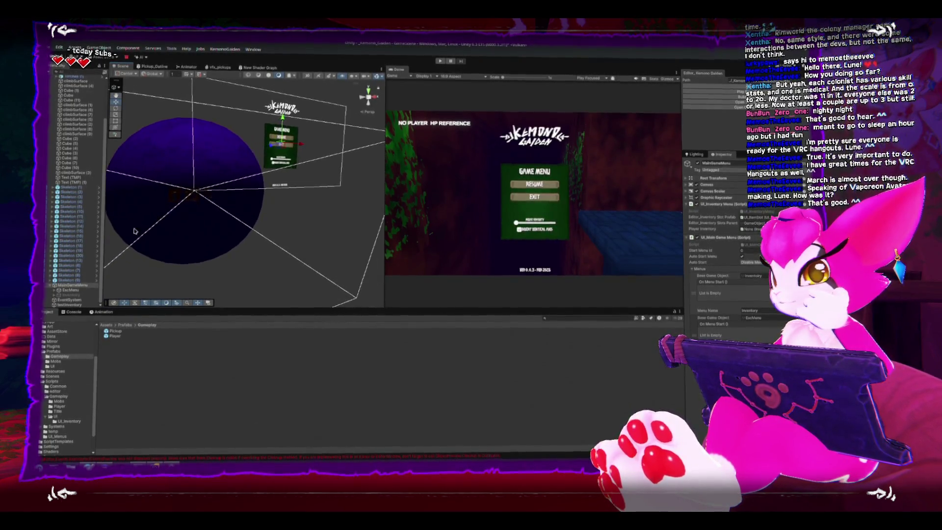
click(63, 289)
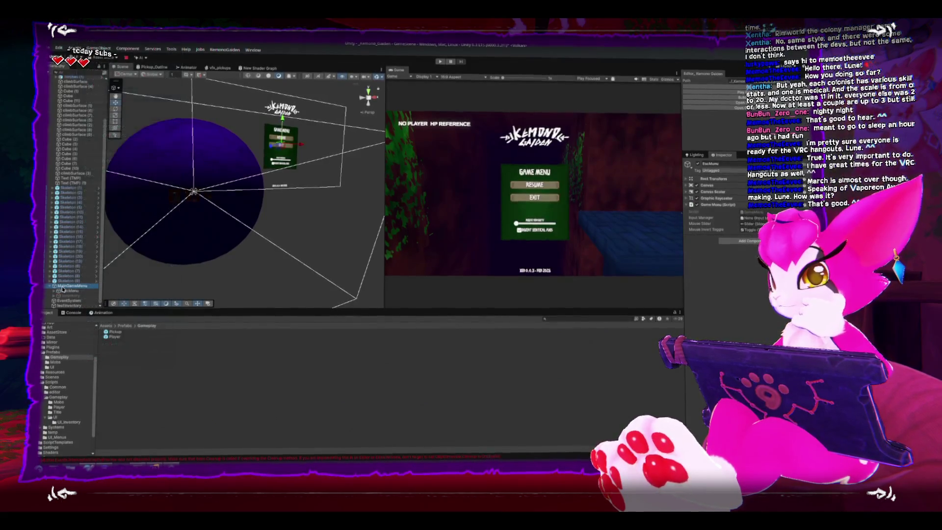
Add an empty child object named GameplayScreen under MainGameMenu.
right_click(64, 288)
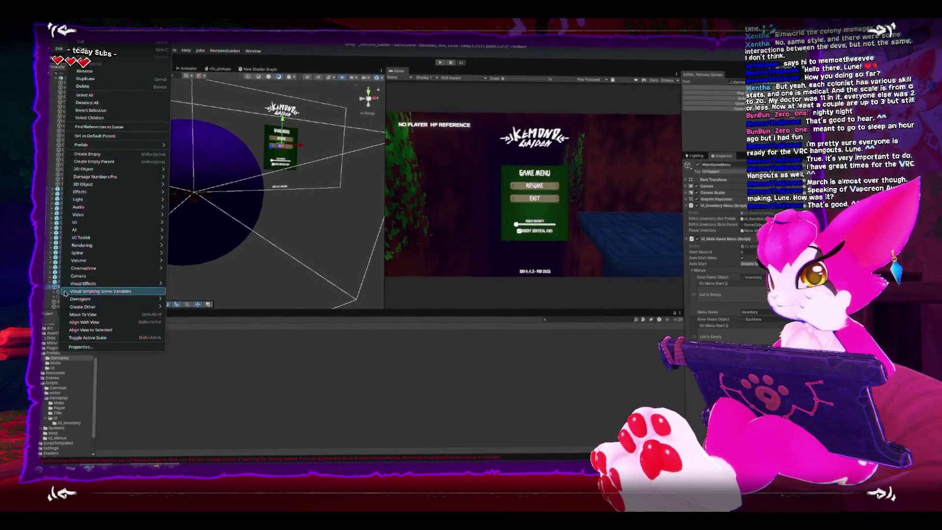
click(88, 154)
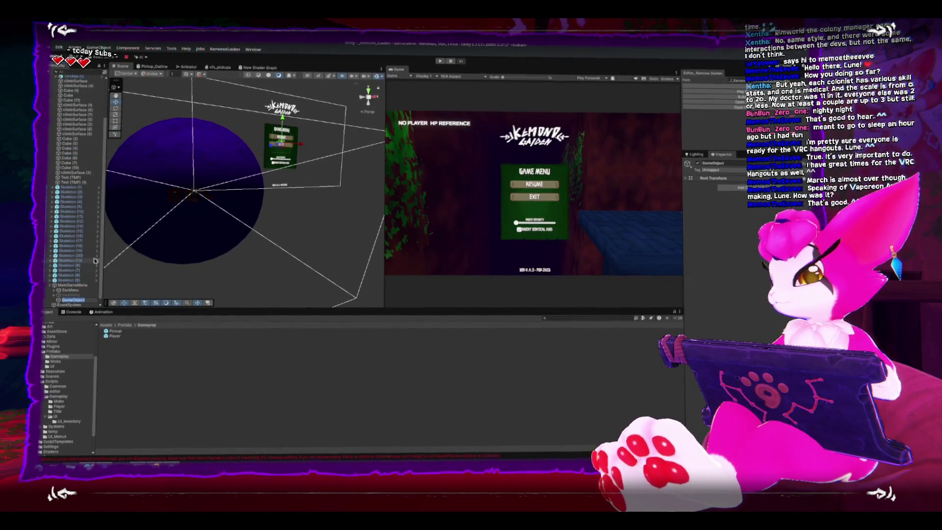
text(Gameplay)
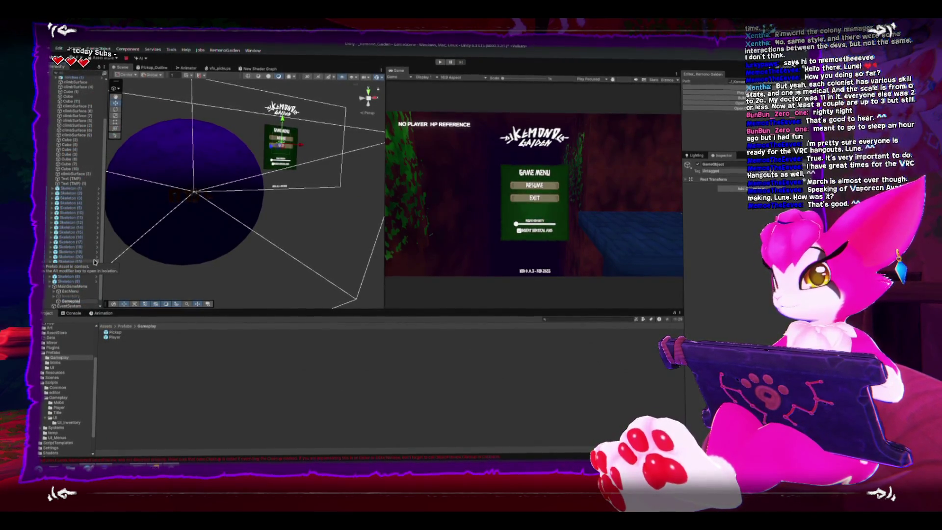
text(Screen)
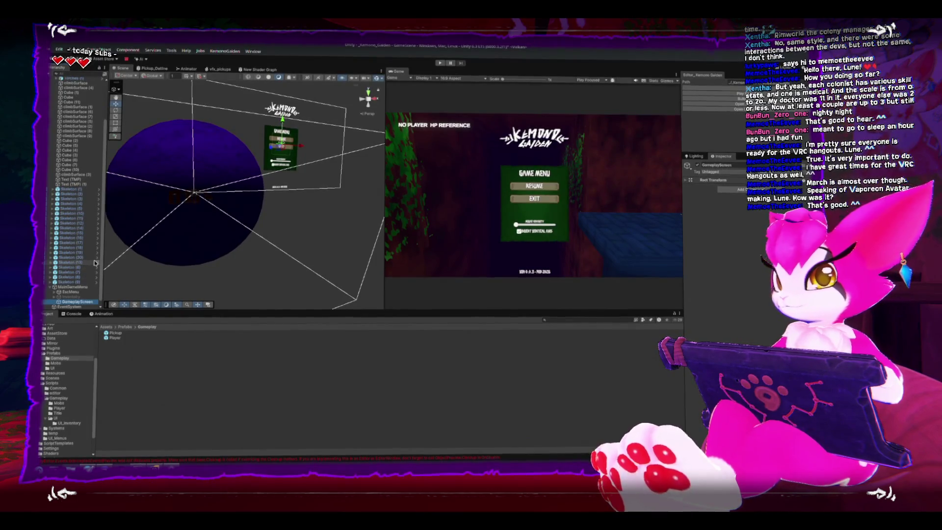
Rename the inventory screen to Menu_InventoryScreen and EscMenu to Menu_SettingsScreen.
click(82, 297)
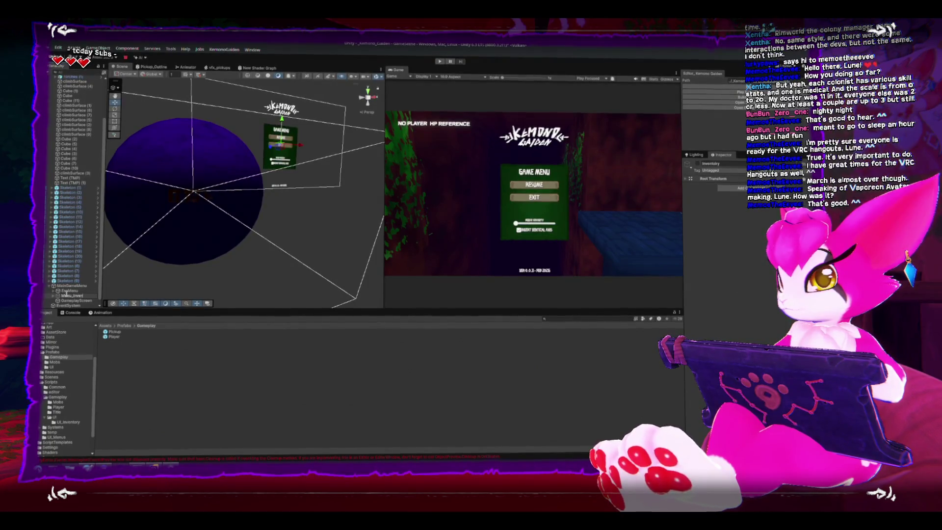
key(Return)
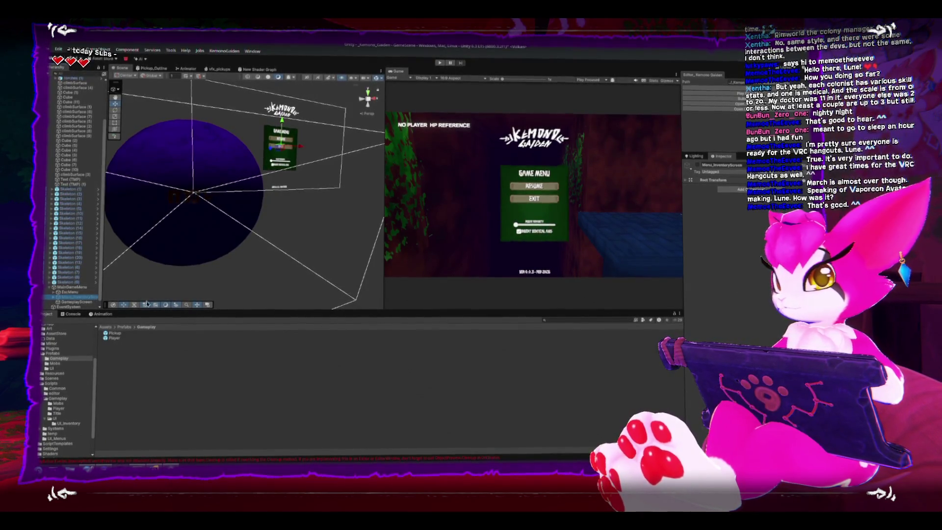
mouse_move(103, 296)
mouse_down()
mouse_move(137, 296)
mouse_move(159, 334)
mouse_up()
click(91, 321)
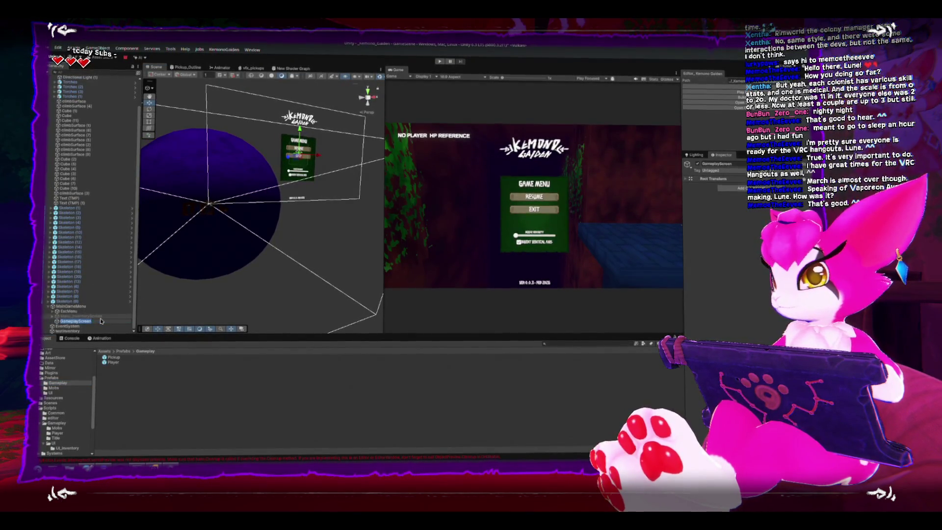
click(102, 311)
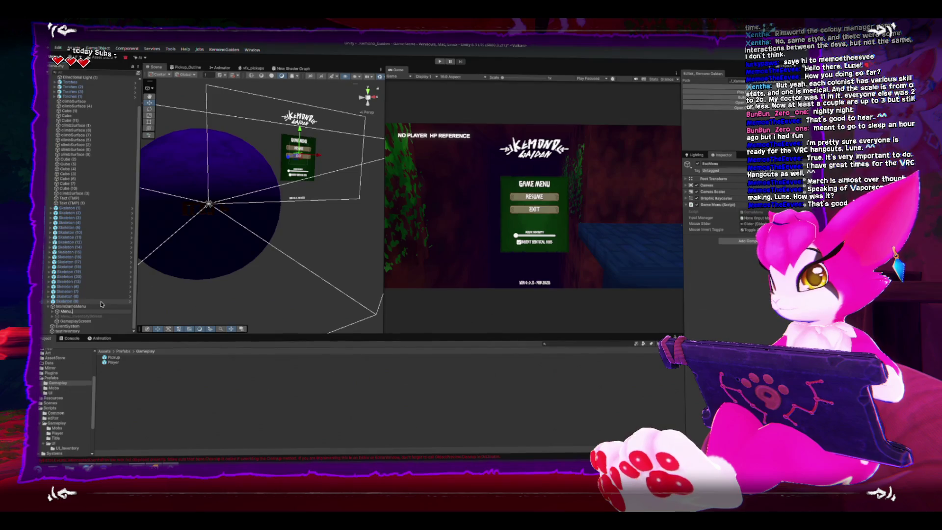
text(SettingsScre)
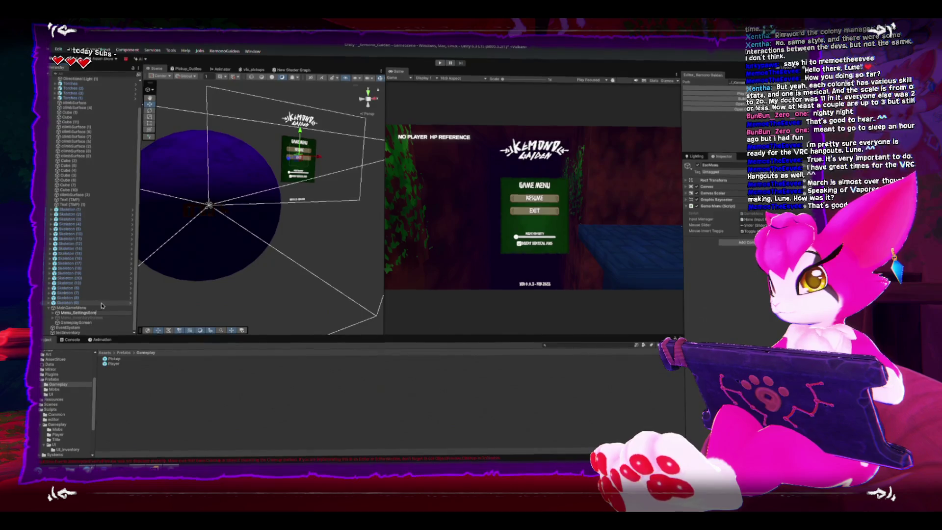
text(n)
key(Return)
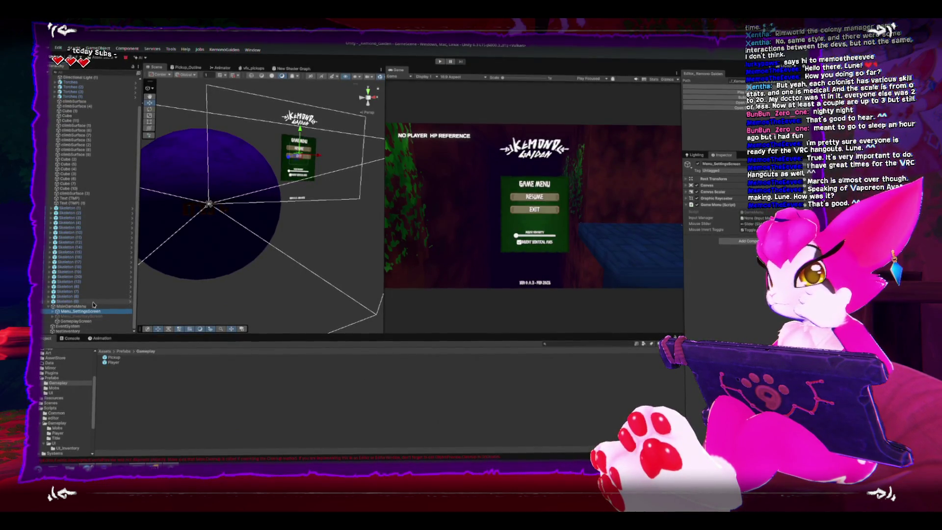
click(94, 307)
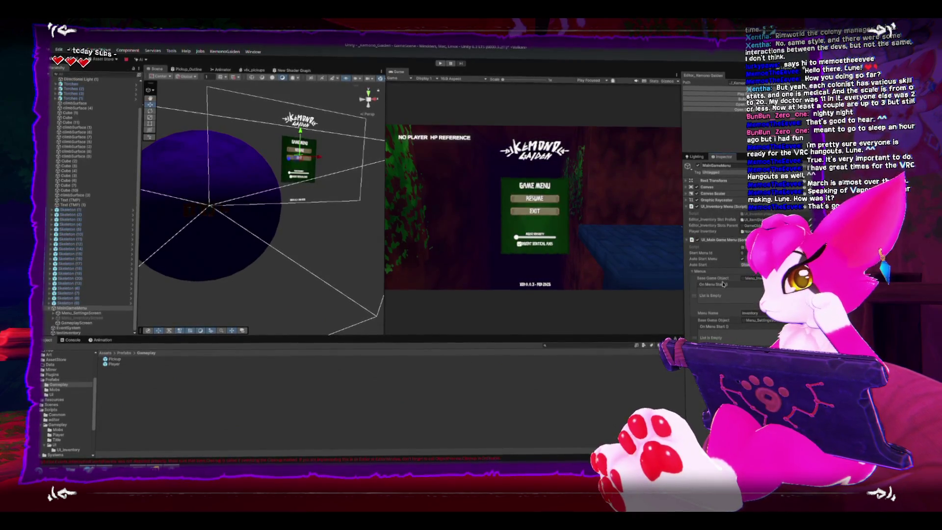
Open UI_MainGameMenu.cs in Rider from the Project panel.
double_click(745, 246)
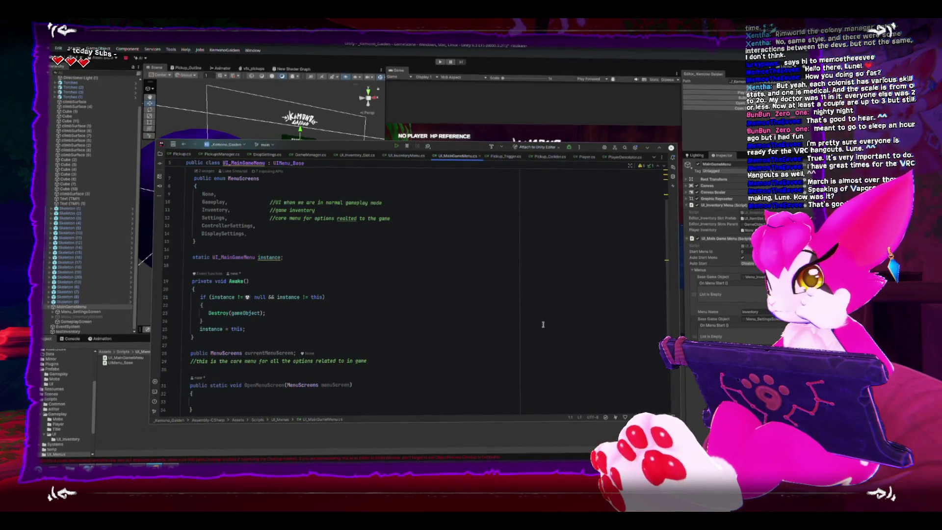
Scroll down through UI_MainGameMenu.cs, then return to the Unity Editor.
scroll(530, 326, down, 1)
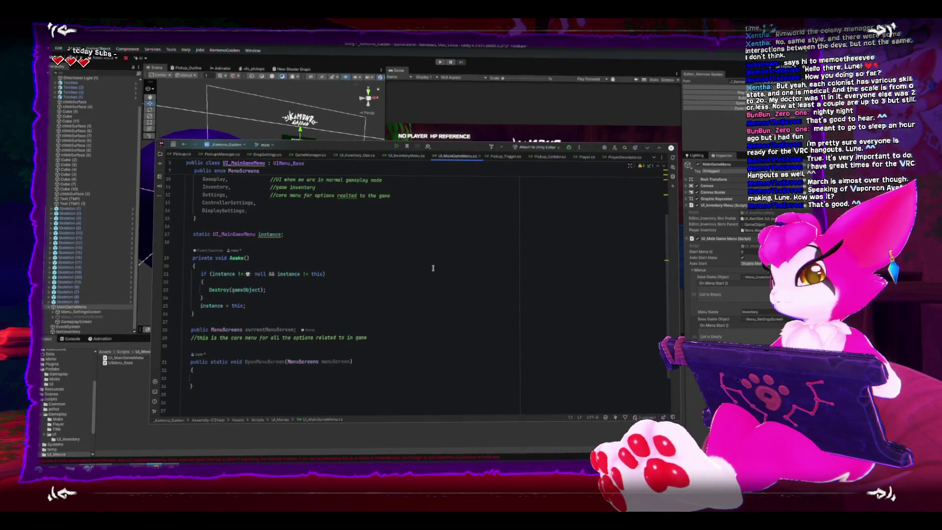
click(72, 323)
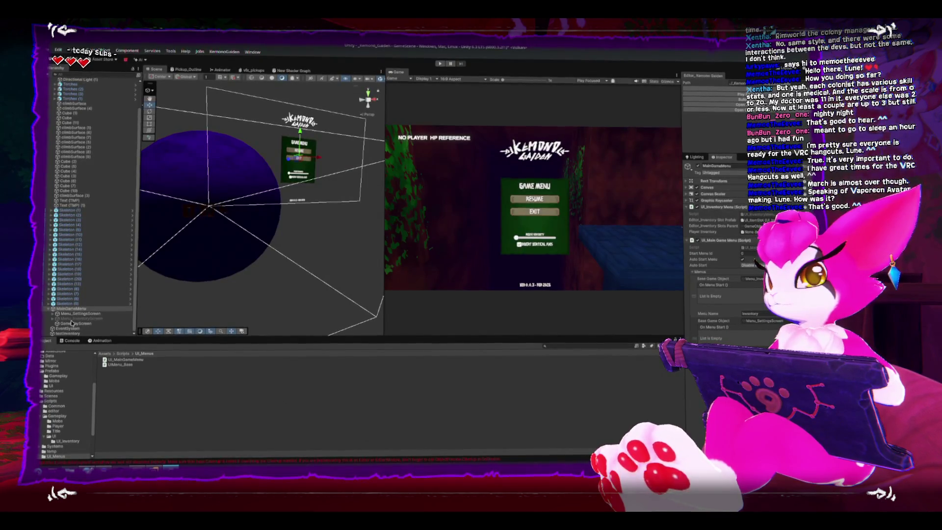
Drag MainGameMenu from the Hierarchy into the Resources folder, creating a MainGameMenu prefab there.
click(50, 412)
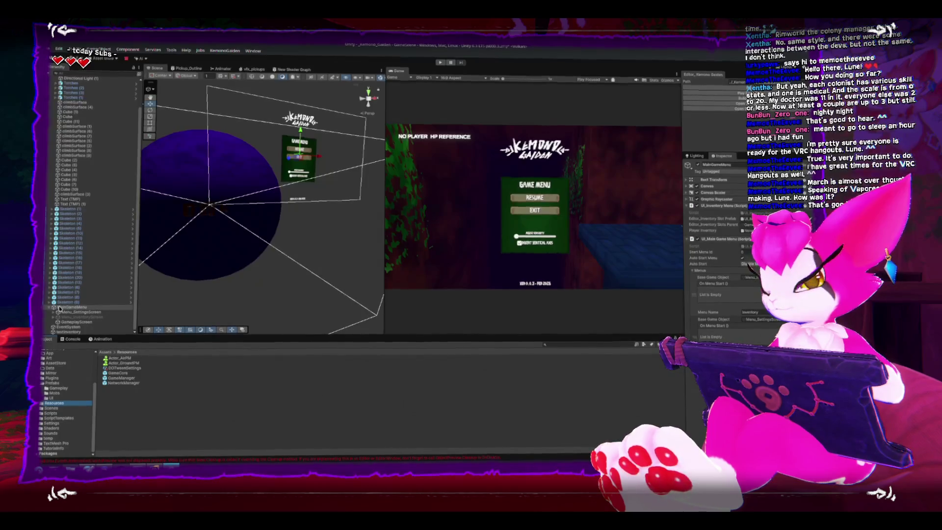
drag(58, 307, 122, 388)
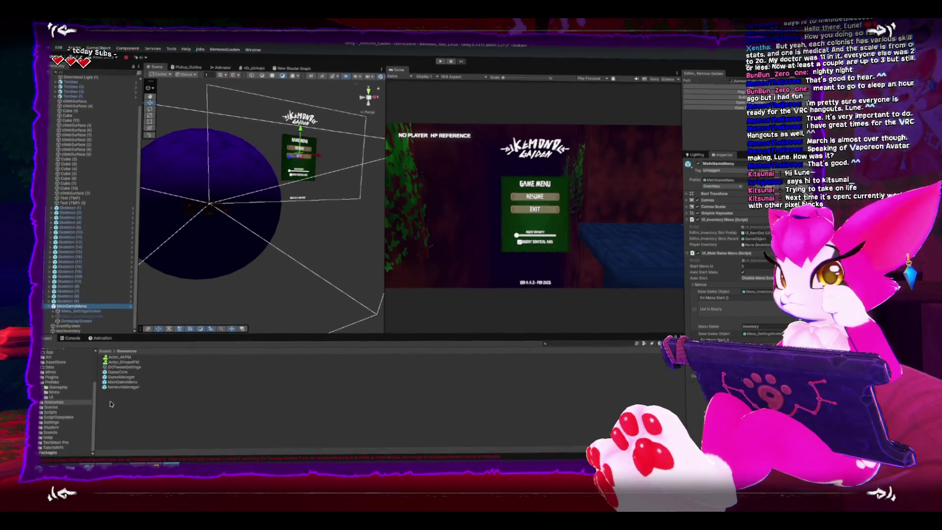
Open the GameCore prefab from Resources in Prefab Mode to reveal its PauseMenu and Game Menu.
click(119, 371)
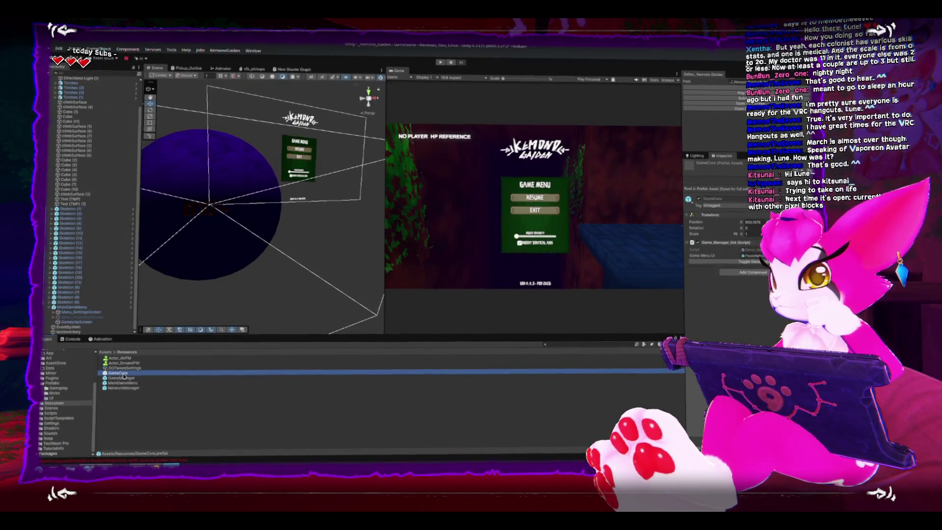
double_click(106, 374)
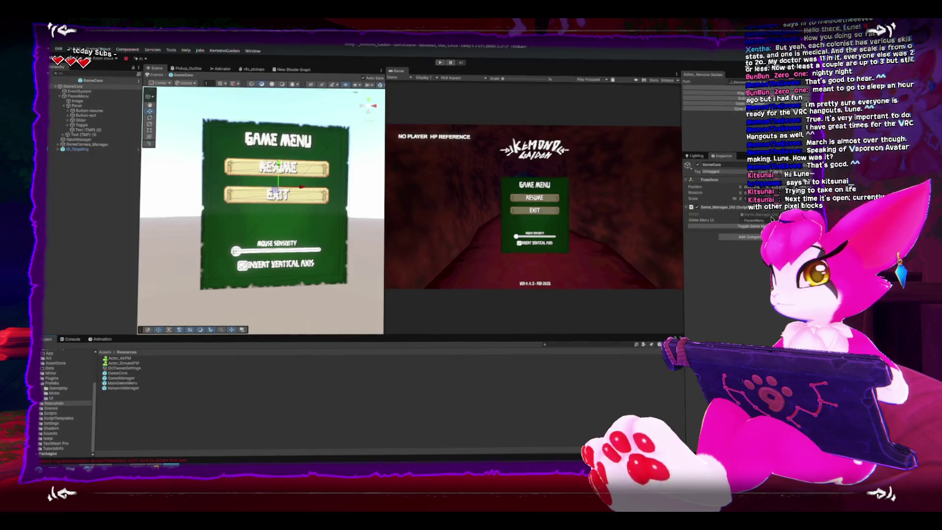
Open Game_Manager_Old.cs in Rider and expand its MonoBehaviour region to reveal Awake().
double_click(772, 217)
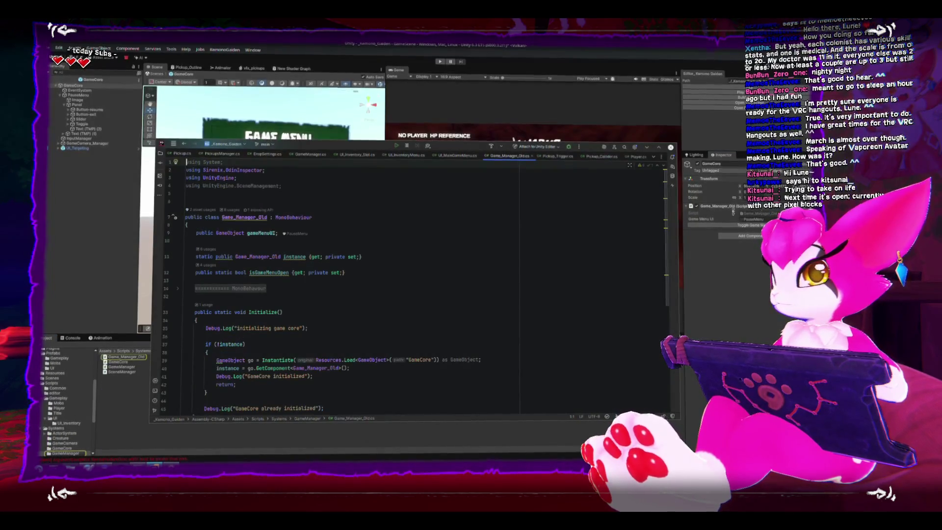
scroll(425, 257, down, 5)
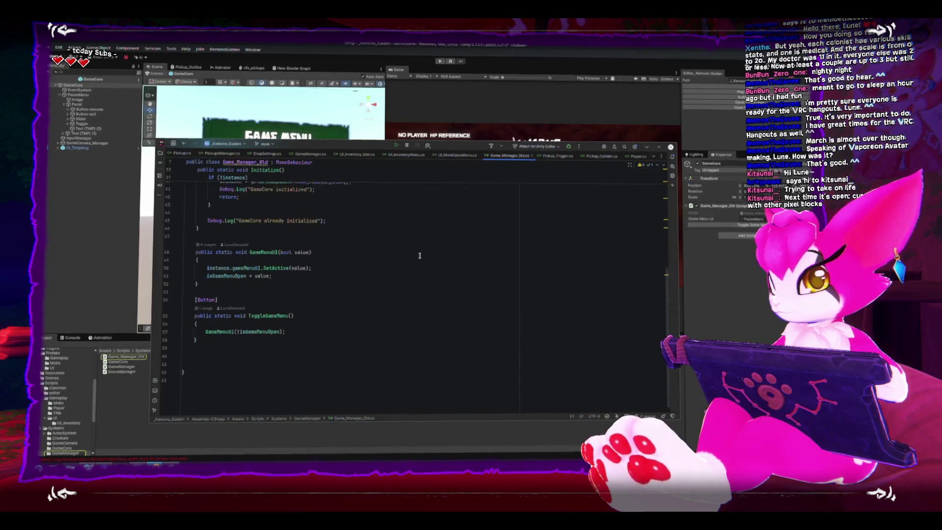
scroll(420, 257, up, 5)
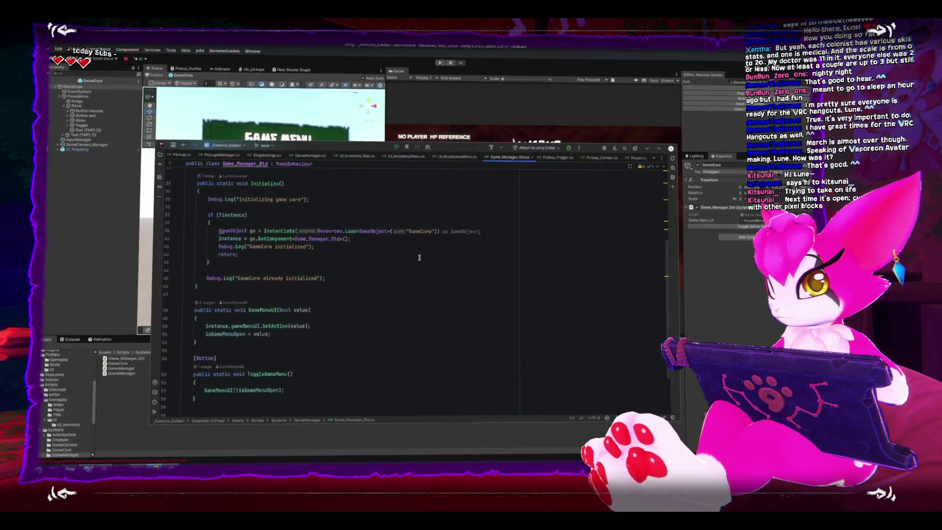
click(179, 242)
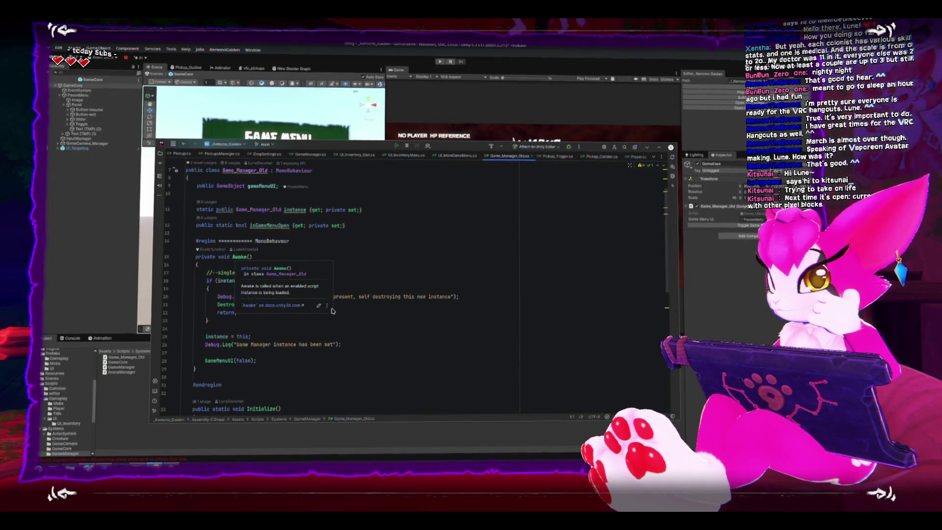
Read through the rest of the script, then exit Rider.
scroll(365, 337, down, 1)
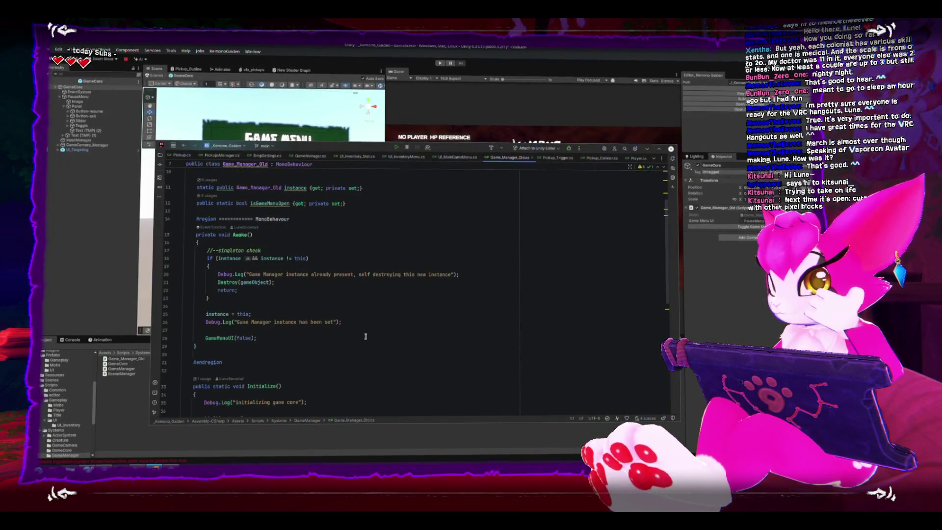
scroll(366, 336, down, 2)
scroll(366, 336, up, 4)
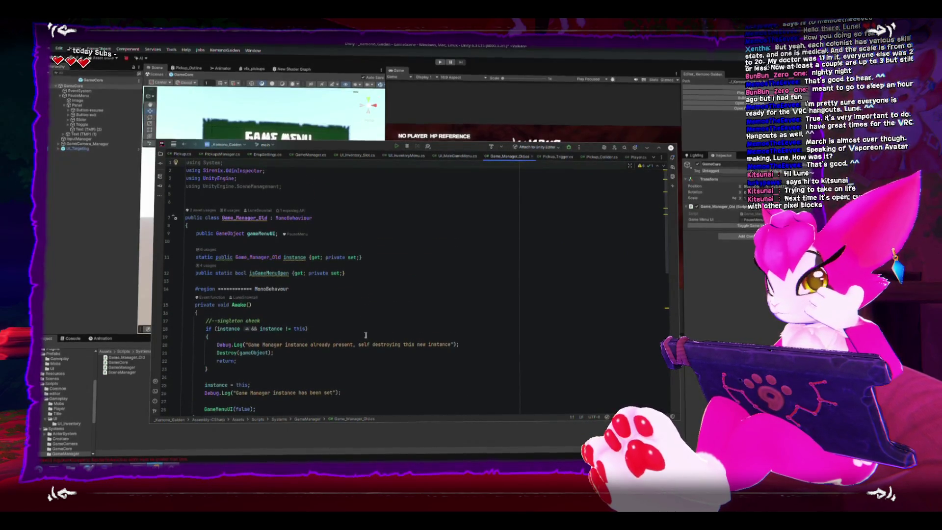
scroll(366, 334, down, 10)
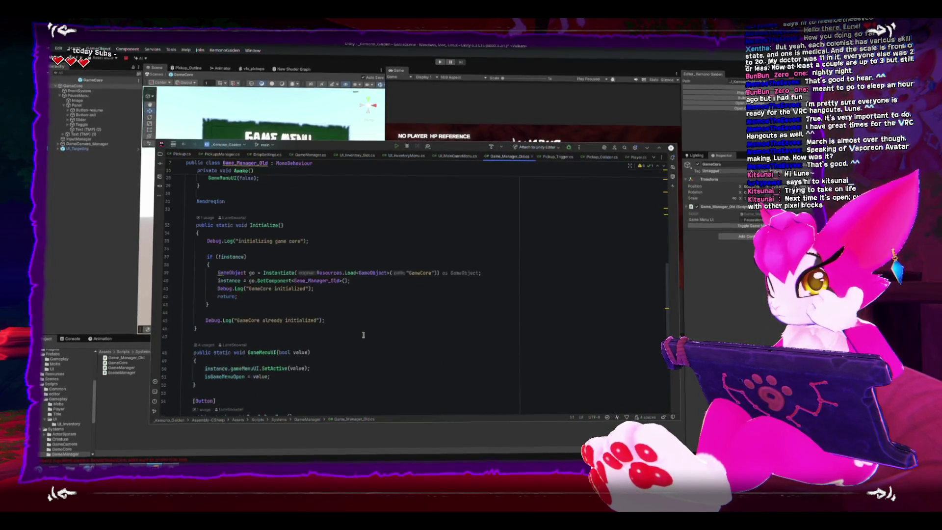
scroll(363, 336, down, 1)
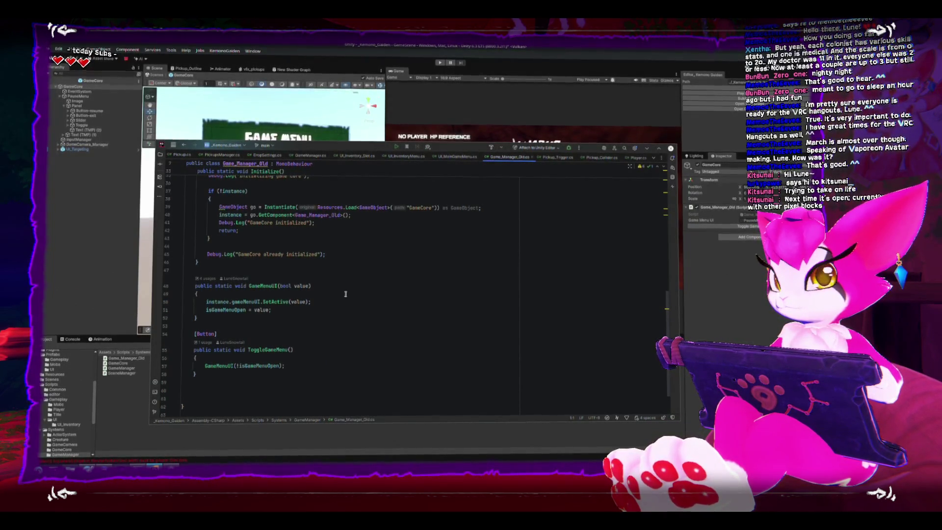
scroll(346, 294, up, 7)
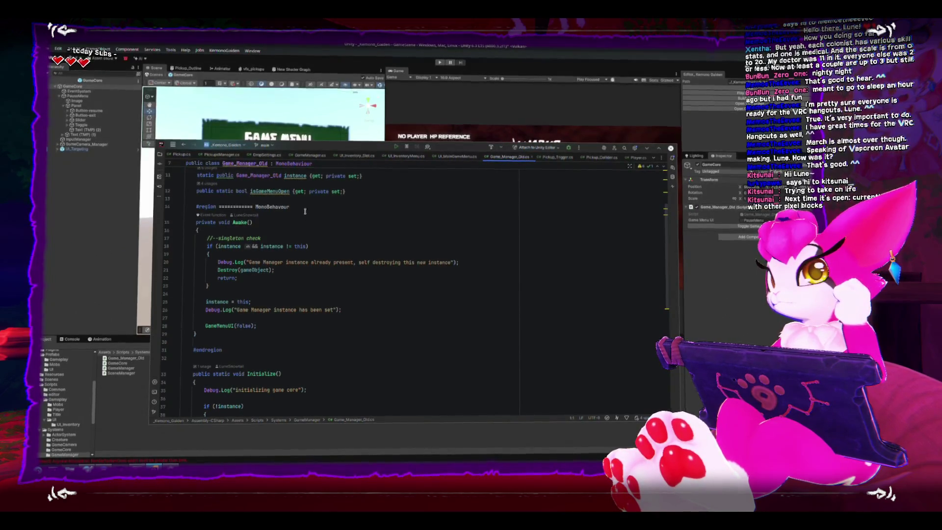
click(671, 149)
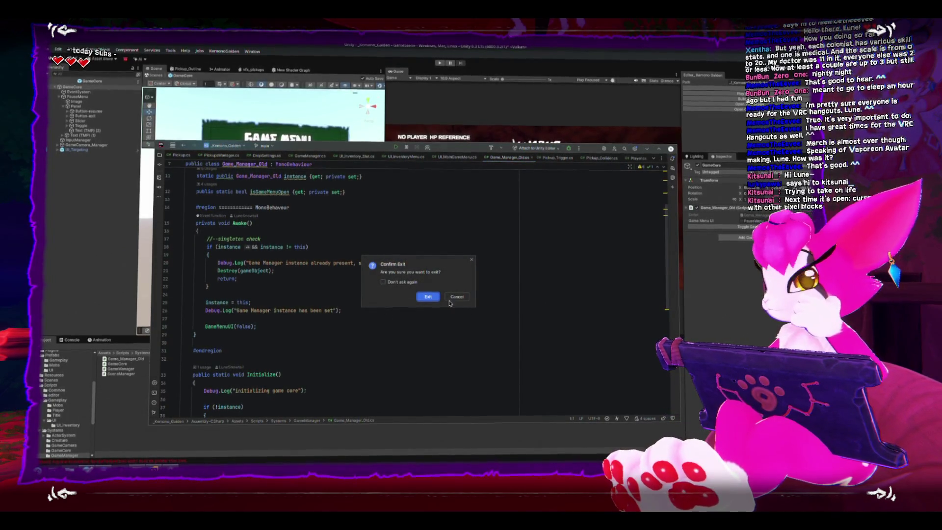
click(428, 297)
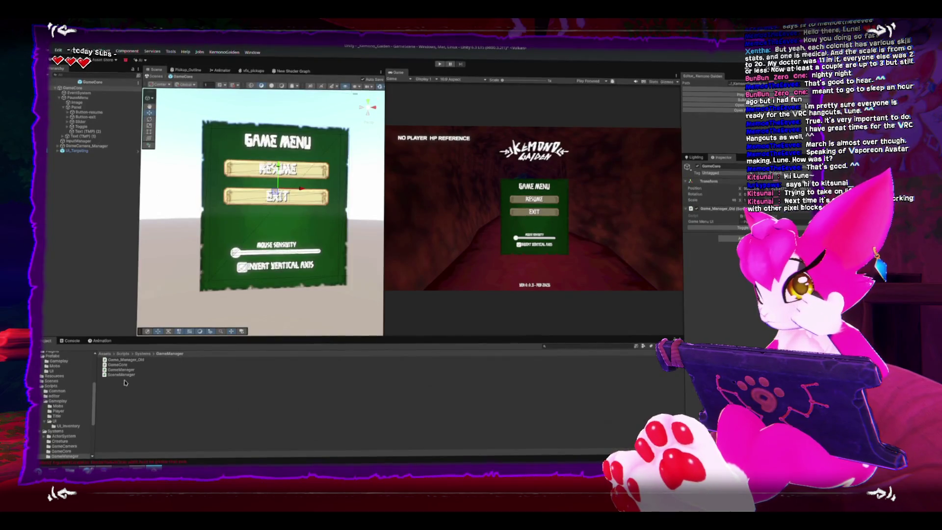
Open GameManager.cs in Rider, exit Rider, then reopen the script to show InitializeGameManager, ExitGame and Awake.
click(121, 368)
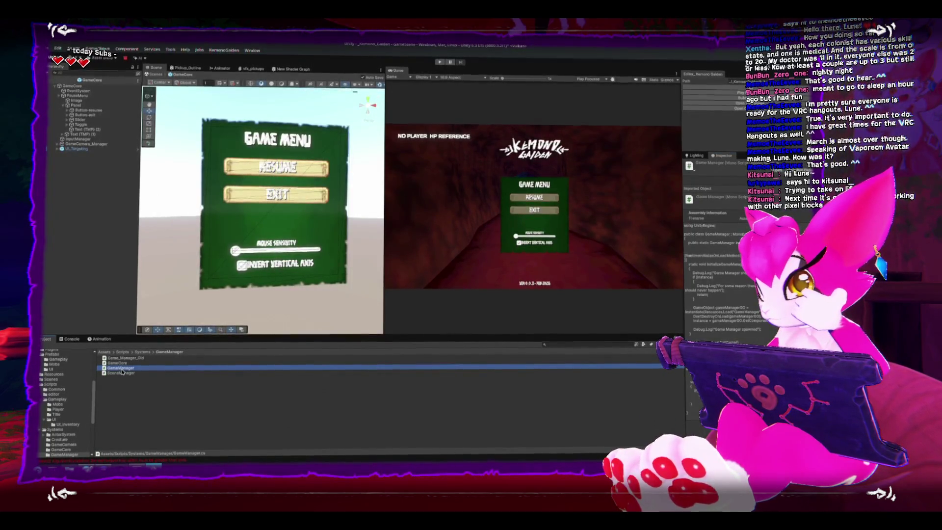
double_click(101, 369)
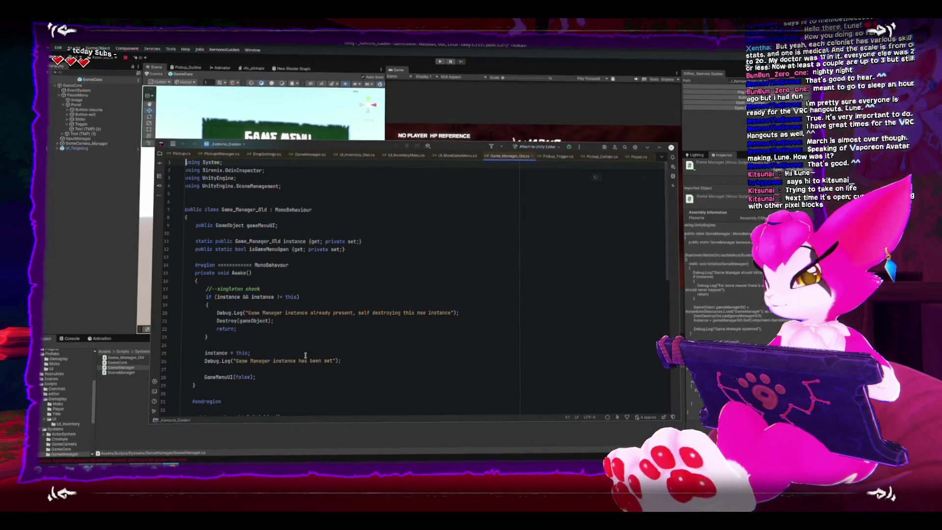
key(alt+F4)
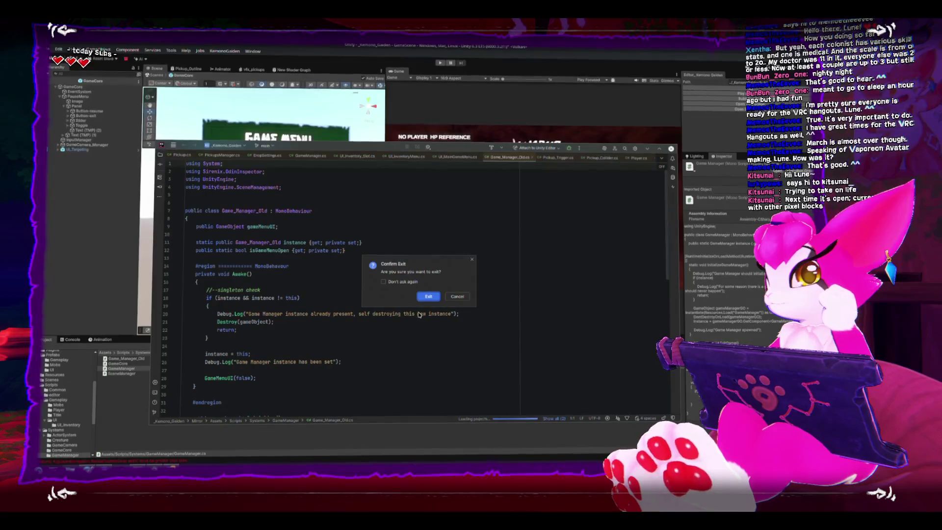
click(428, 296)
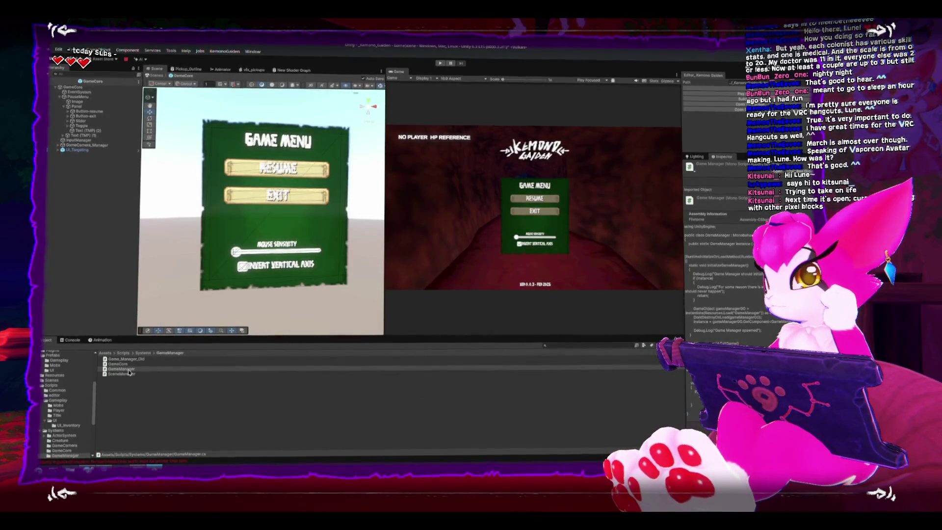
click(129, 371)
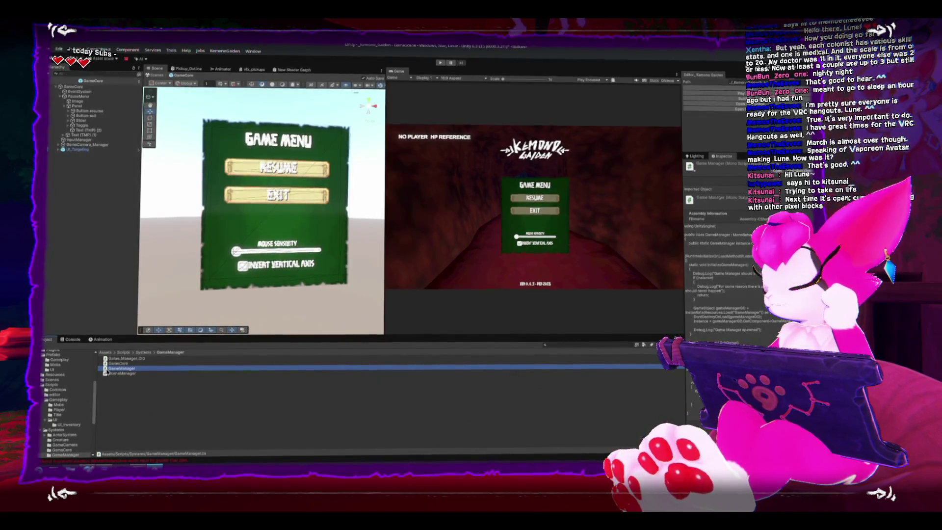
double_click(111, 368)
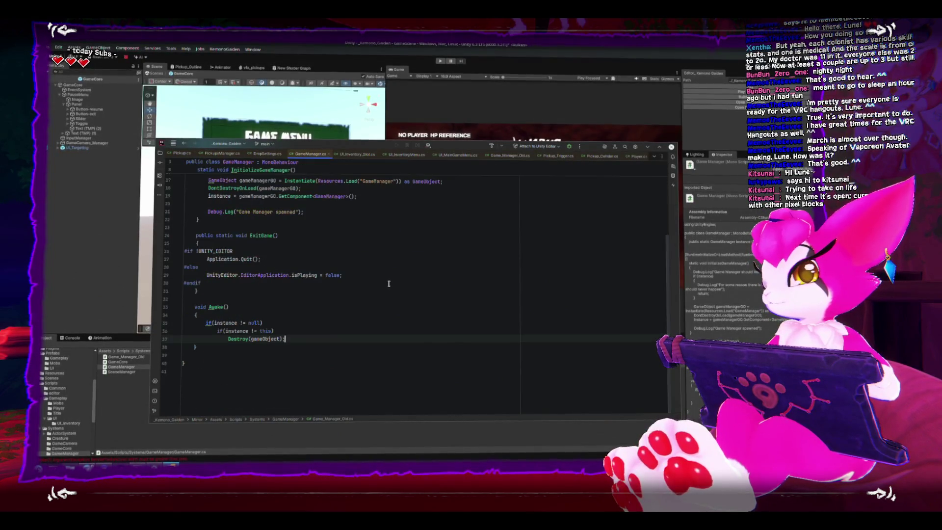
scroll(389, 283, up, 5)
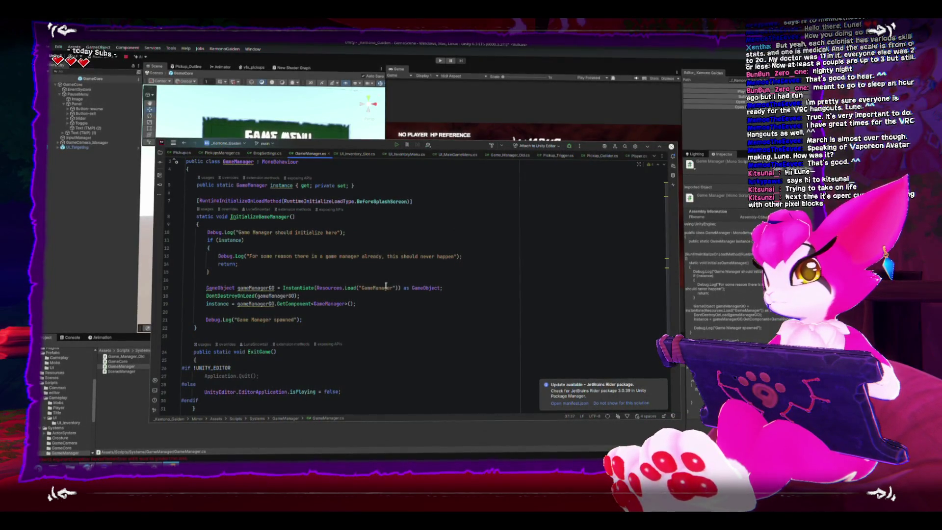
scroll(388, 285, up, 1)
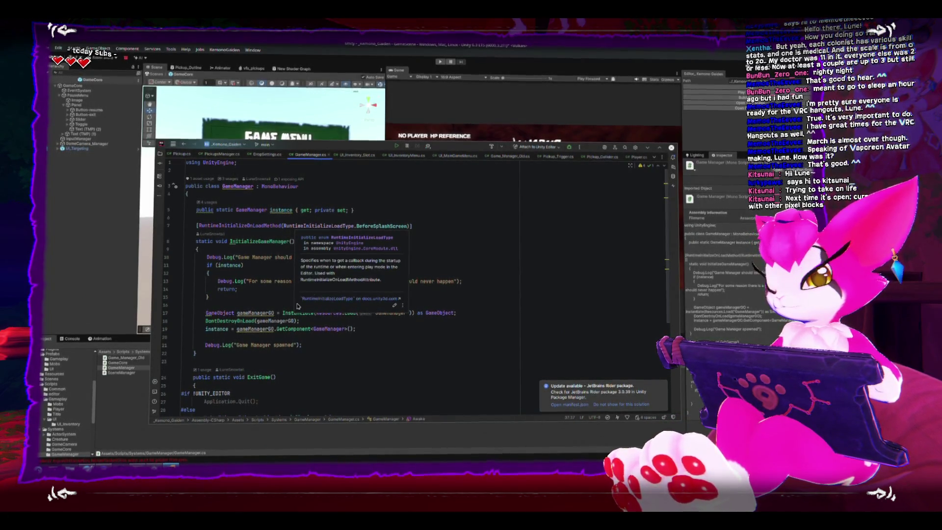
scroll(317, 351, down, 2)
scroll(317, 350, down, 4)
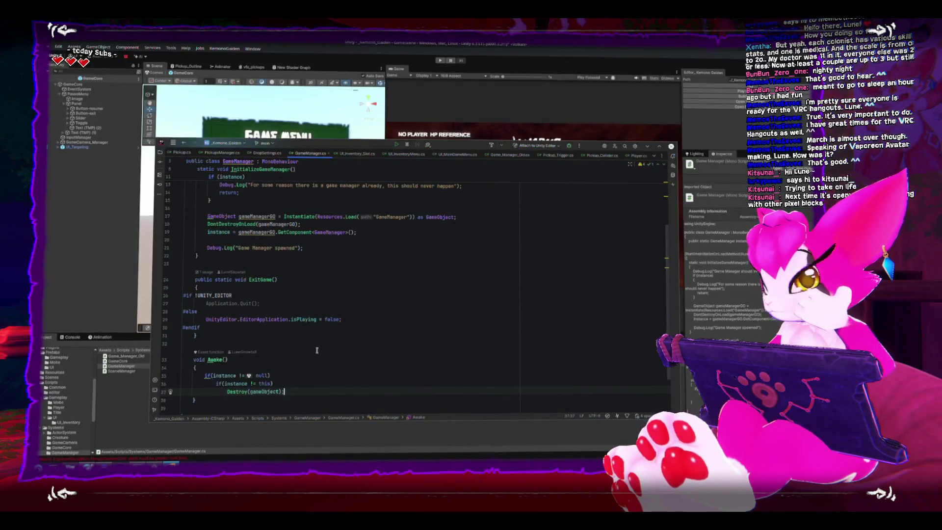
scroll(317, 351, up, 6)
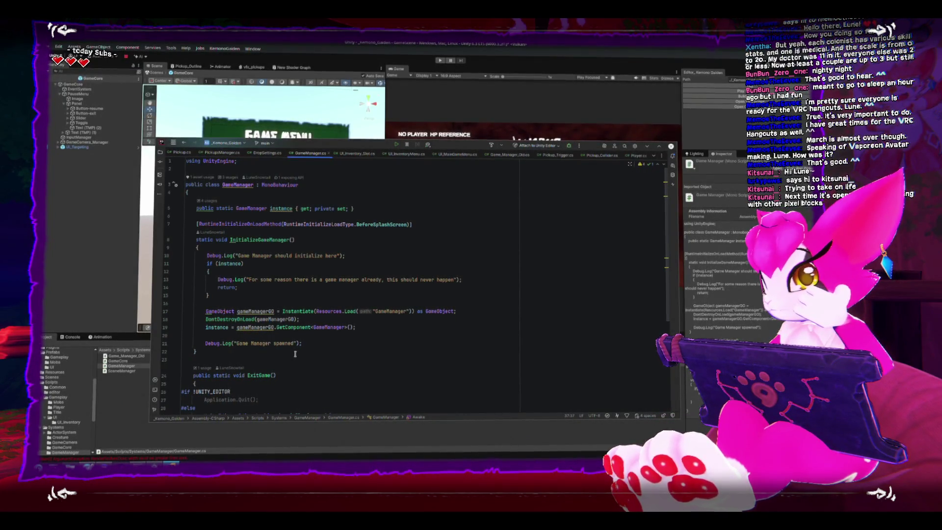
scroll(295, 354, down, 6)
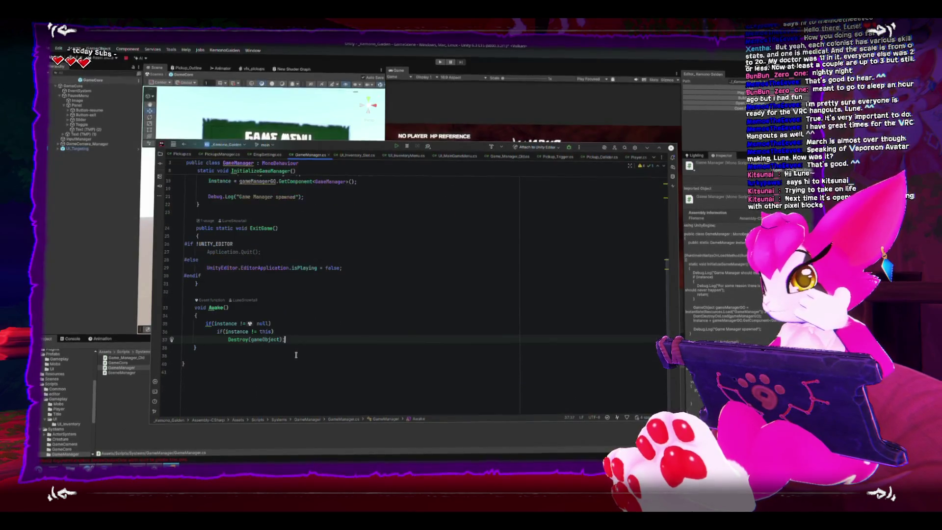
scroll(296, 355, up, 4)
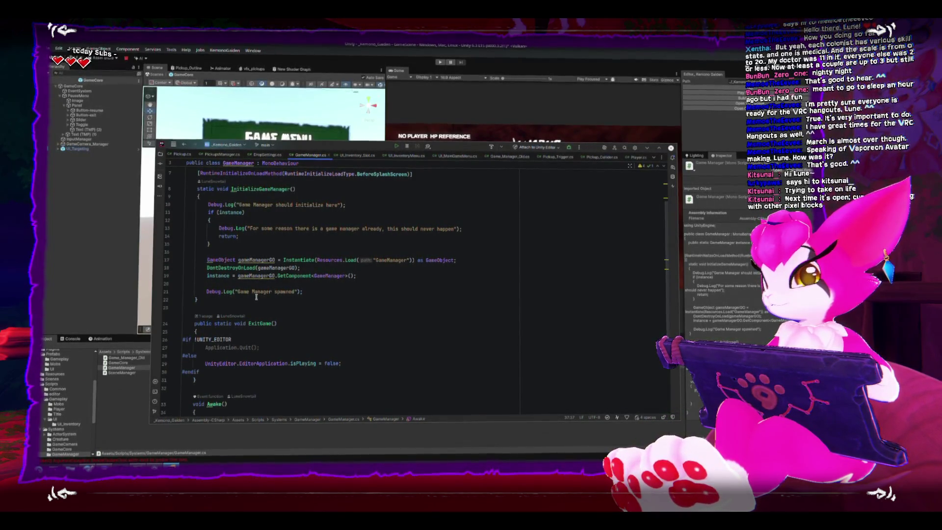
click(255, 261)
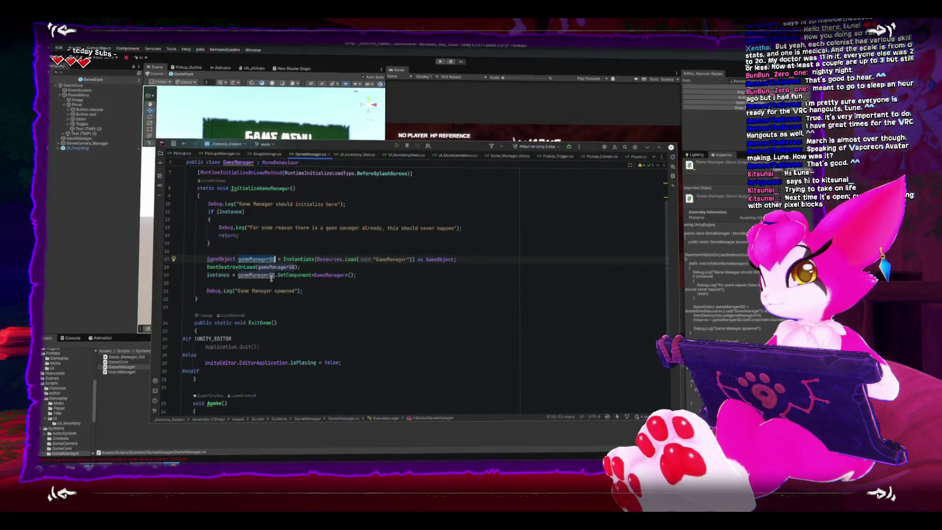
double_click(329, 276)
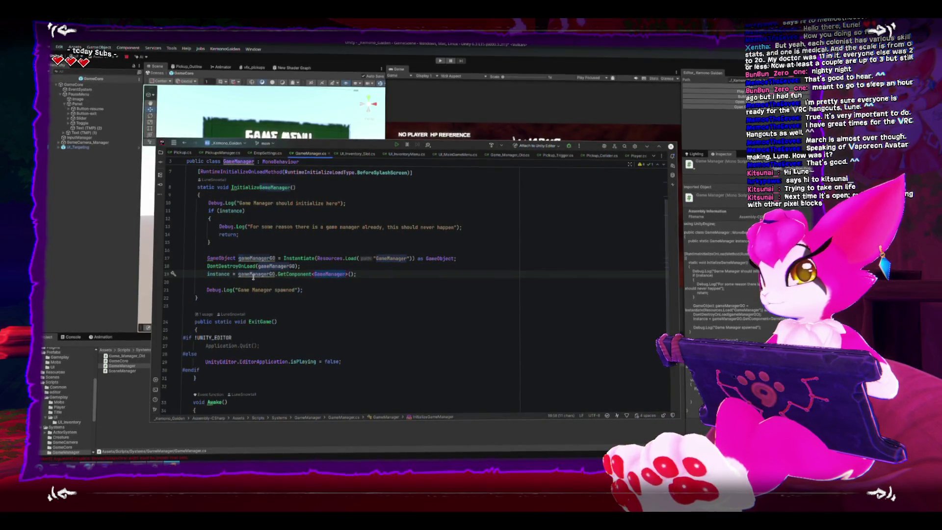
click(254, 275)
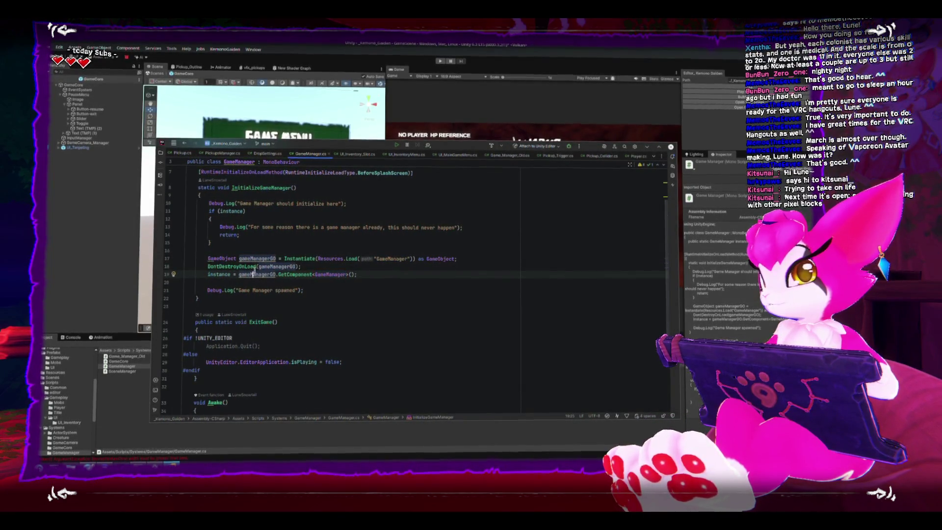
click(382, 265)
Back in Unity, browse to the Resources folder and select the GameManager prefab.
click(116, 439)
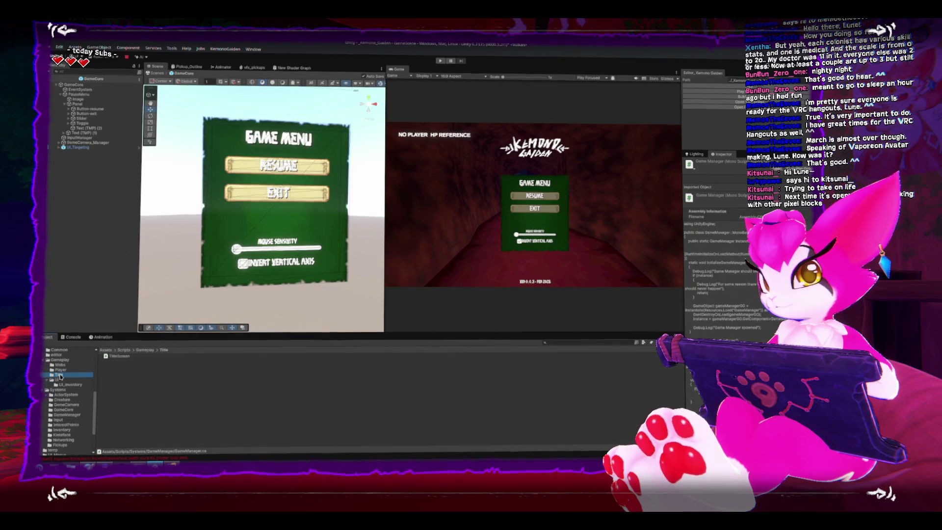
scroll(59, 393, down, 2)
click(59, 376)
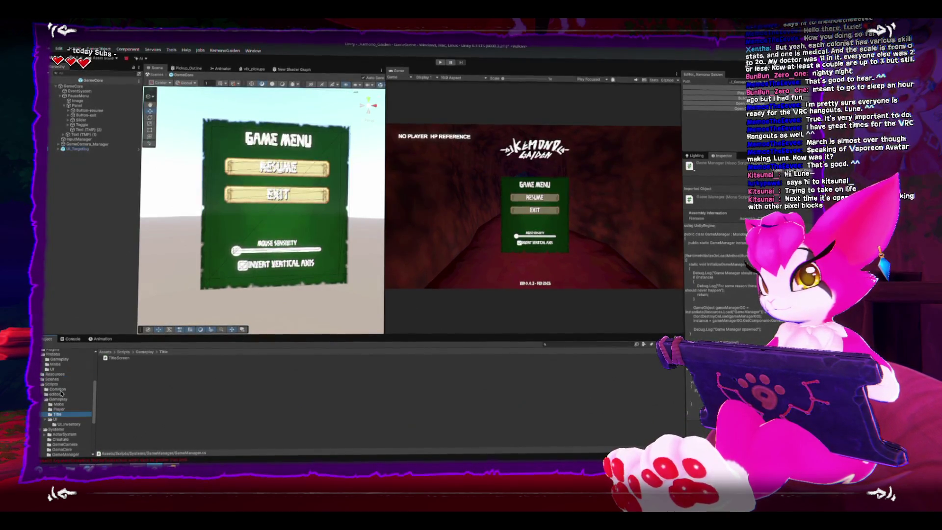
click(58, 375)
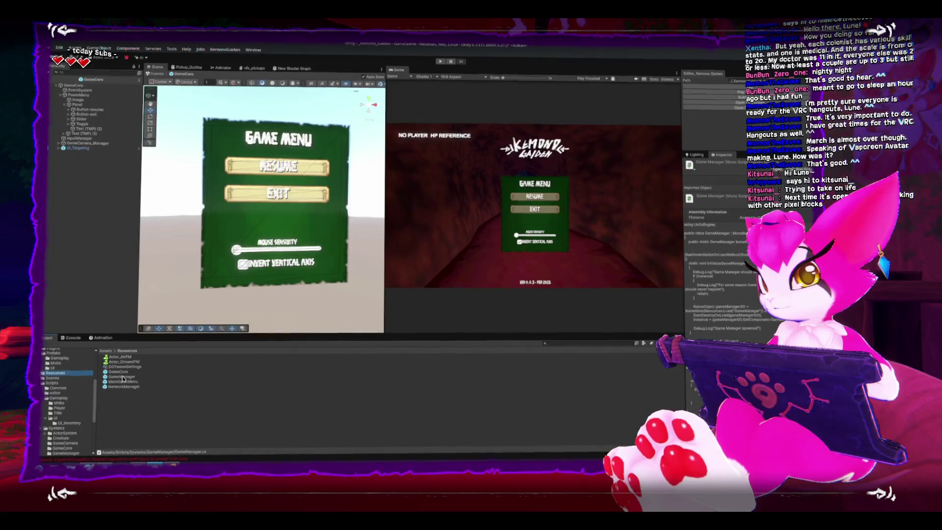
click(105, 376)
Open the GameManager prefab, skim its code in Rider, then quit Rider.
double_click(104, 376)
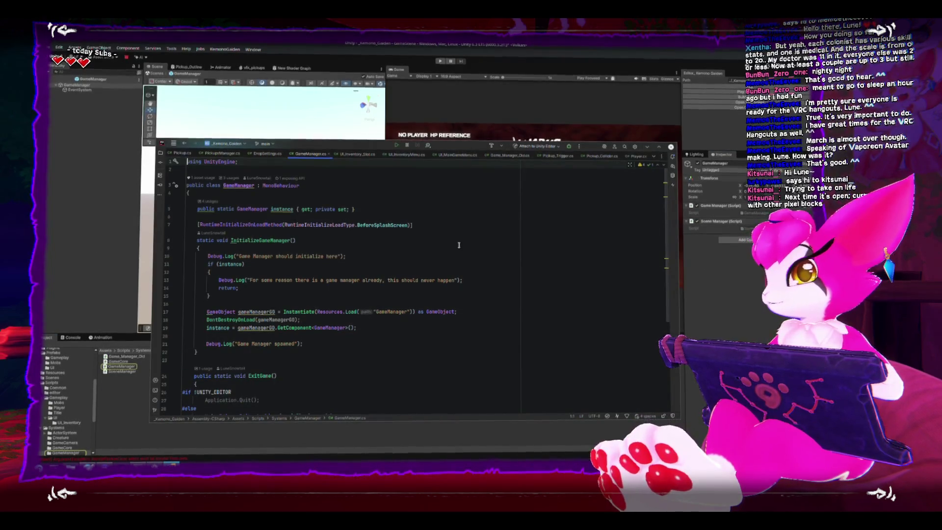
scroll(302, 318, down, 2)
scroll(302, 317, down, 1)
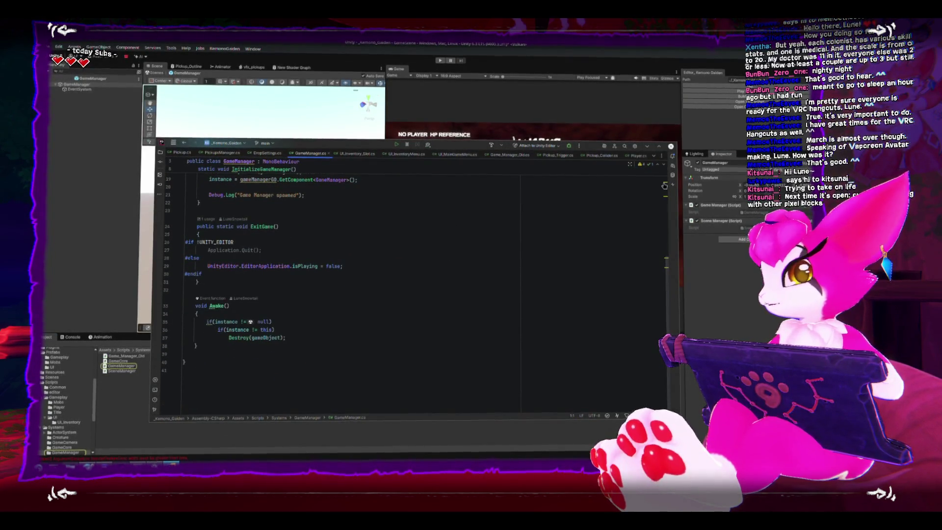
click(671, 147)
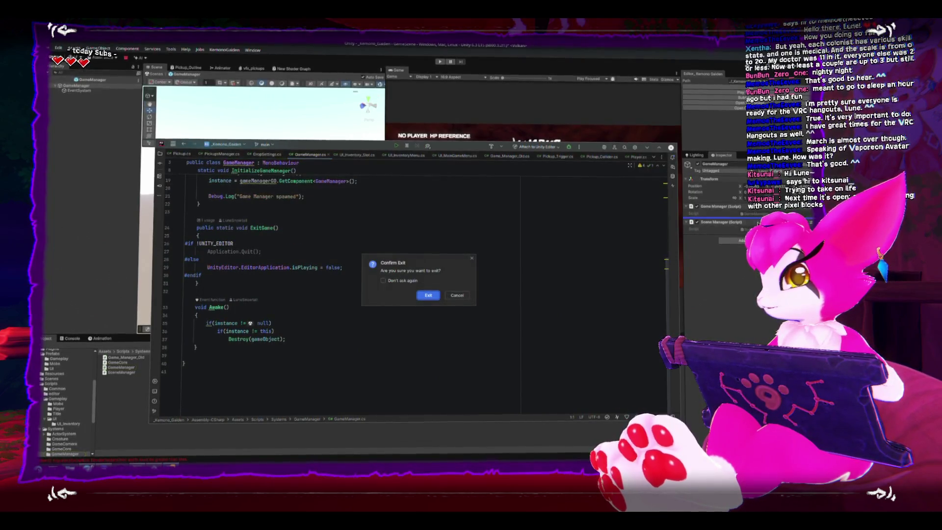
click(429, 295)
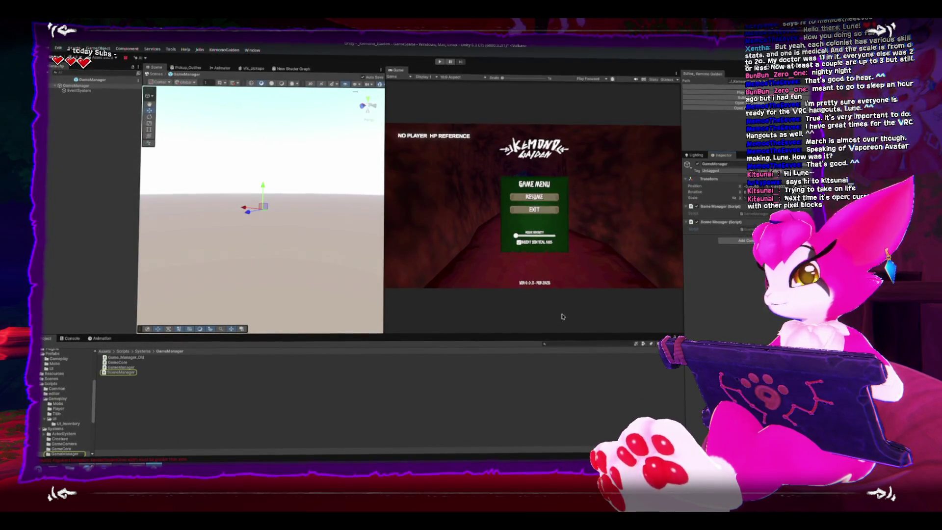
Reopen GameManager.cs, review SceneManager.cs, and return to the GameManager.cs tab.
double_click(120, 372)
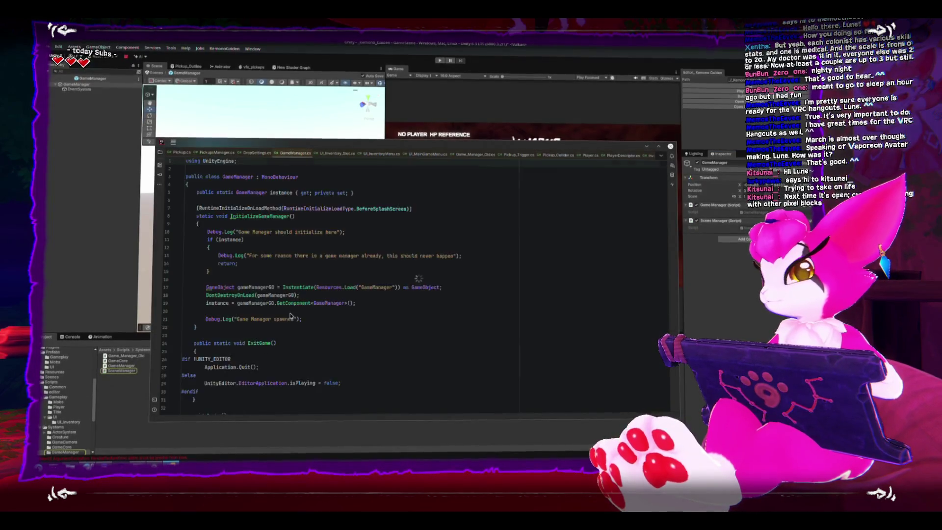
scroll(292, 317, down, 5)
scroll(293, 318, up, 5)
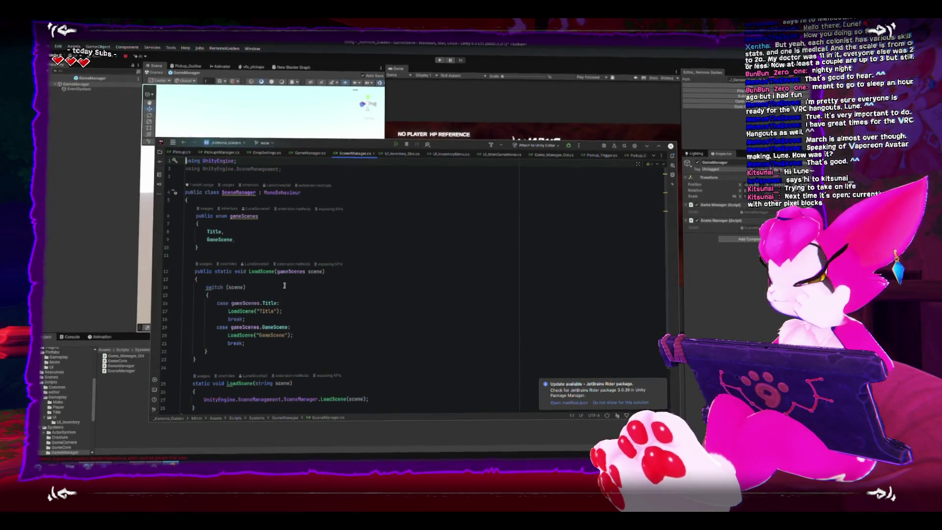
scroll(284, 286, down, 2)
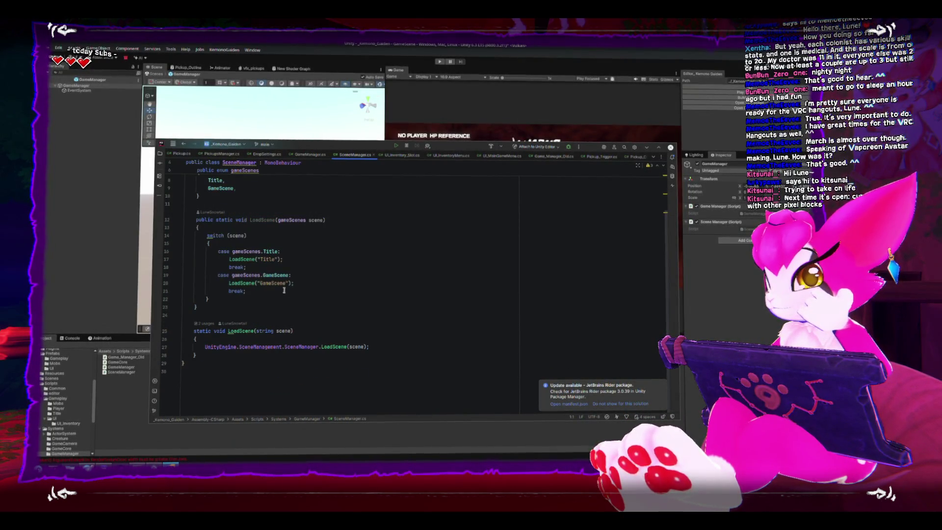
scroll(285, 289, up, 2)
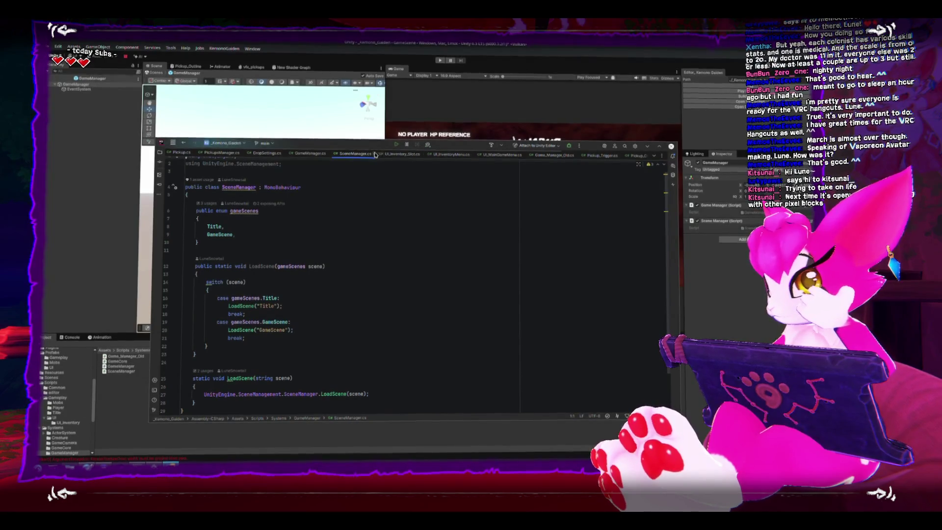
click(310, 154)
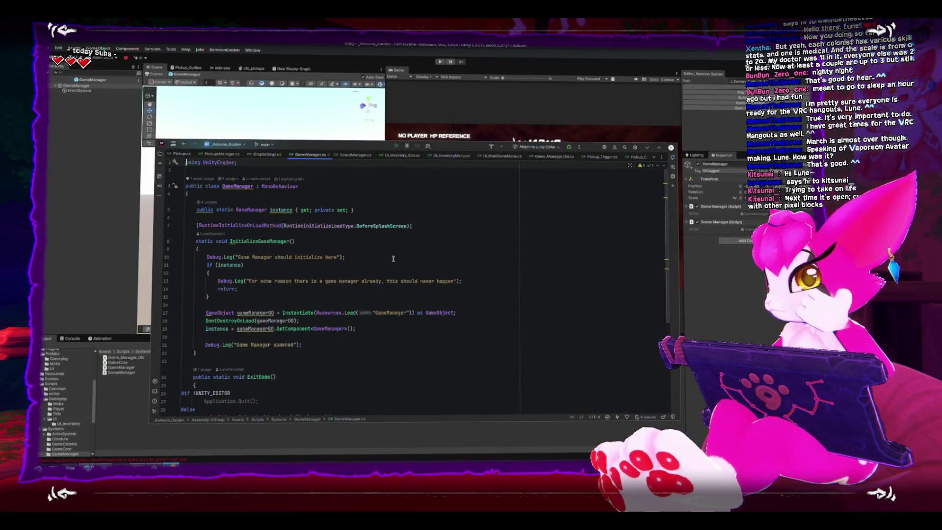
Leave Prefab Mode for the scene and delete the MainGameMenu object from the Hierarchy.
key(alt+Tab)
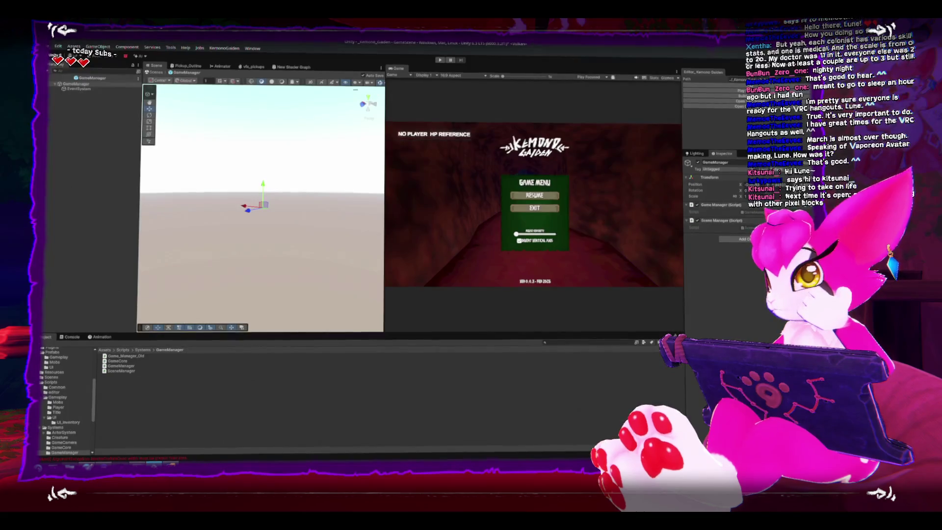
click(55, 77)
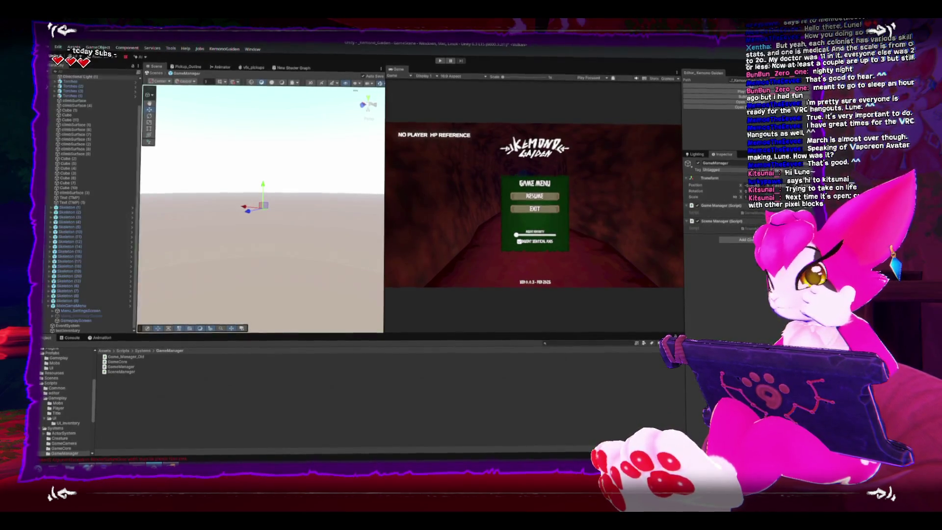
click(71, 307)
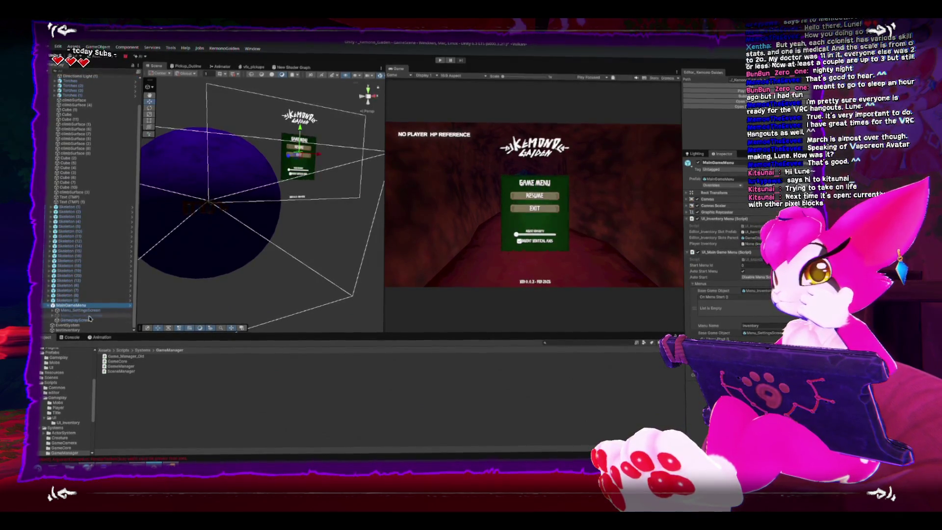
key(Delete)
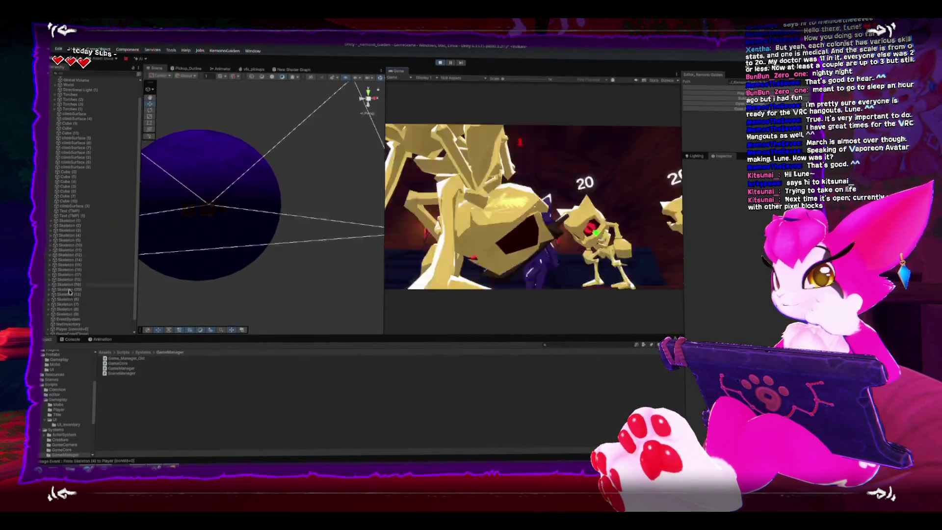
scroll(70, 333, down, 2)
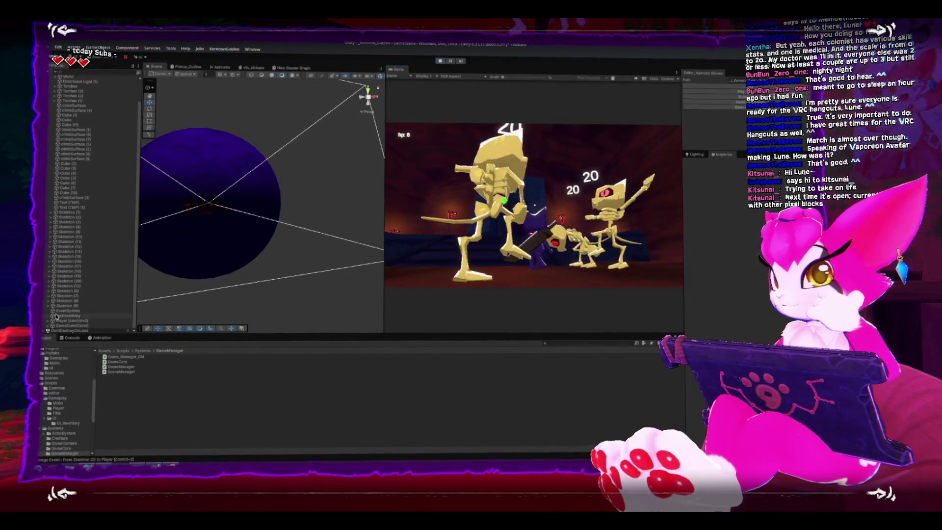
scroll(70, 311, up, 2)
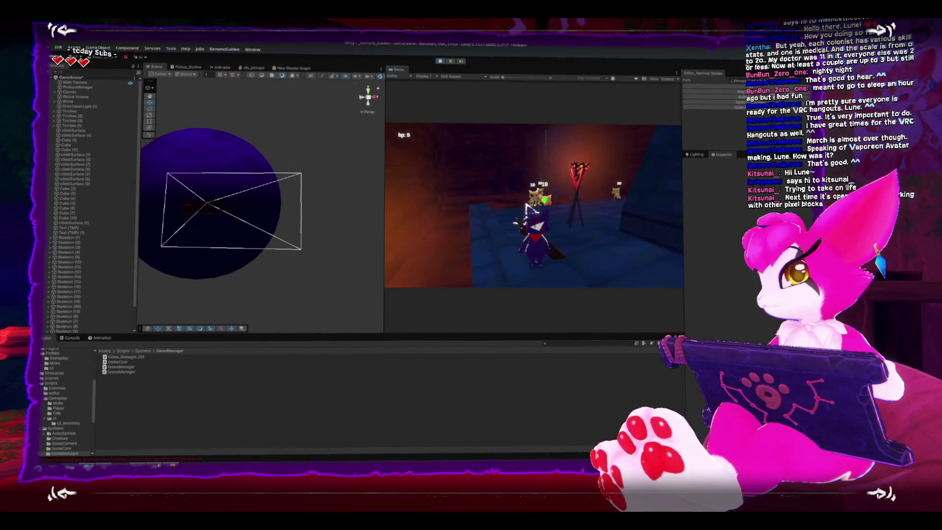
Pause the running game with Esc and inspect GameCore(Clone), its EventSystem and PauseMenu.
key(Escape)
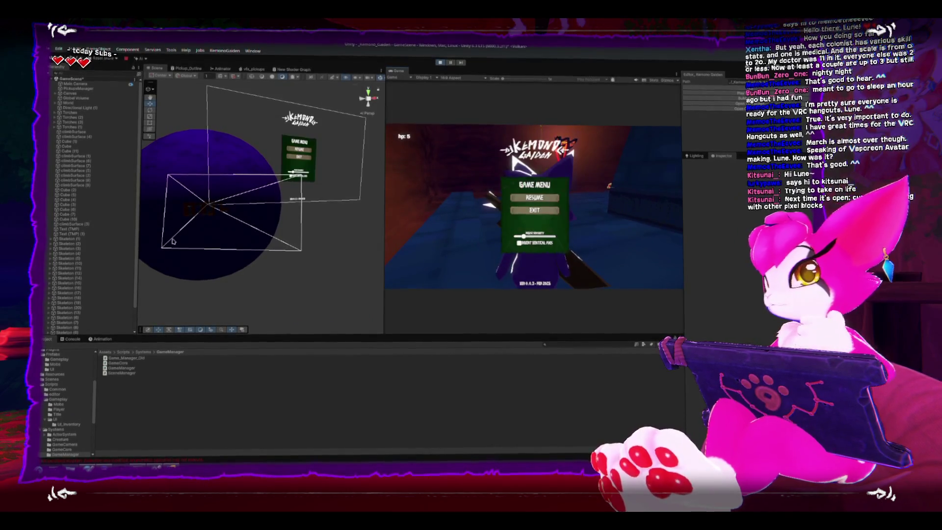
scroll(107, 215, down, 2)
scroll(107, 215, down, 1)
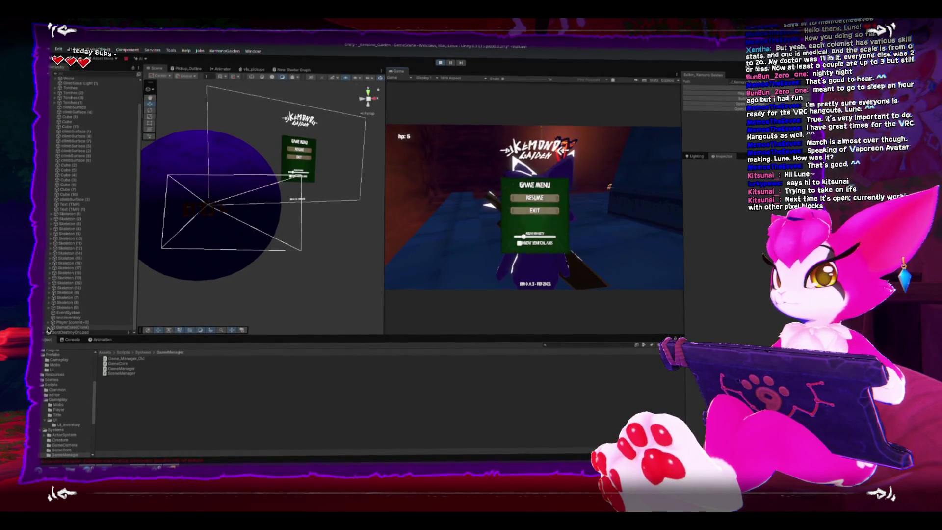
scroll(74, 277, down, 2)
click(77, 302)
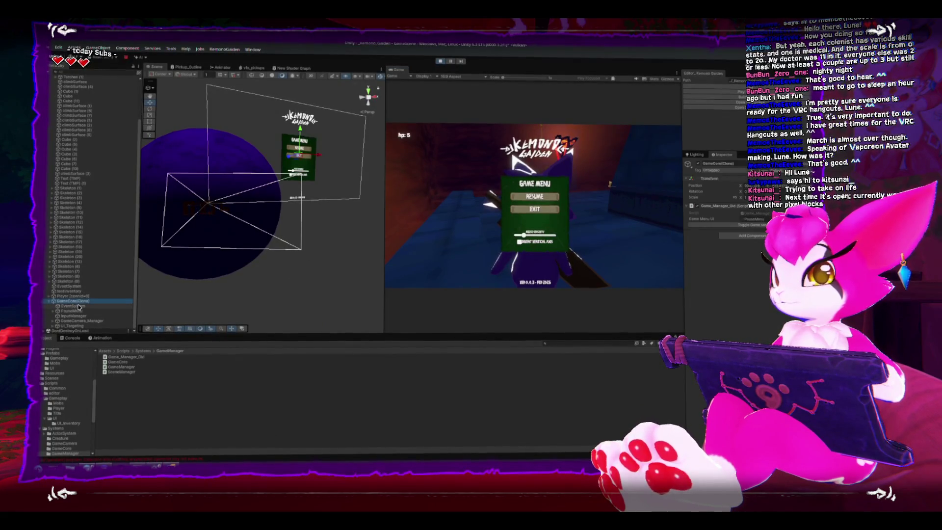
click(80, 308)
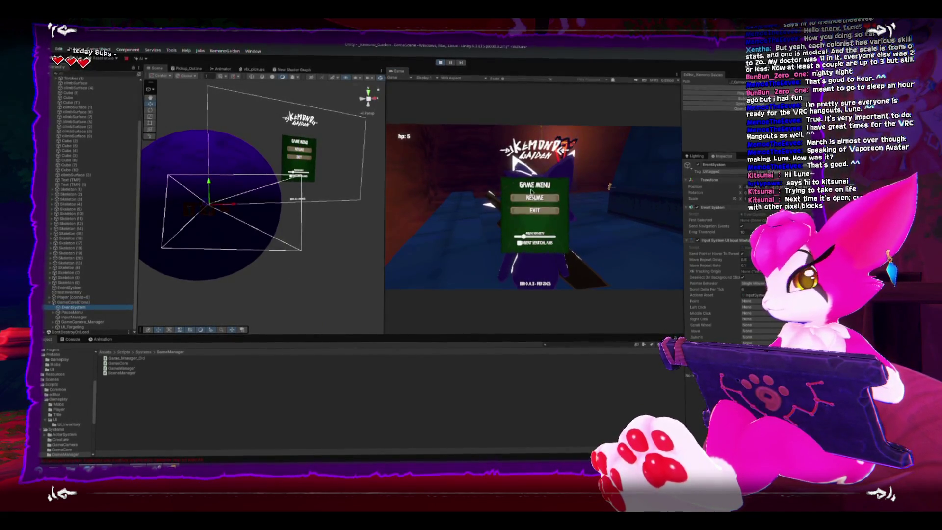
click(73, 312)
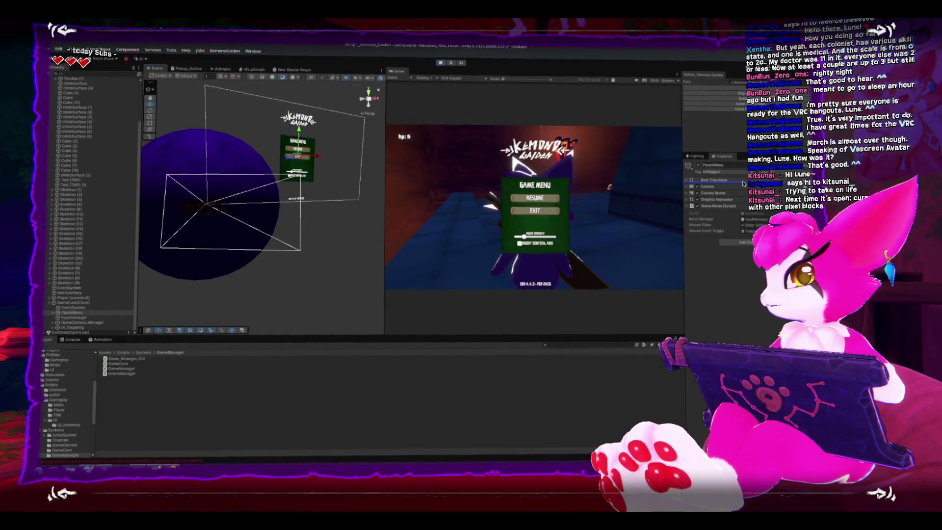
Toggle PauseMenu's active checkbox off and on several times, then stop the play test.
click(699, 166)
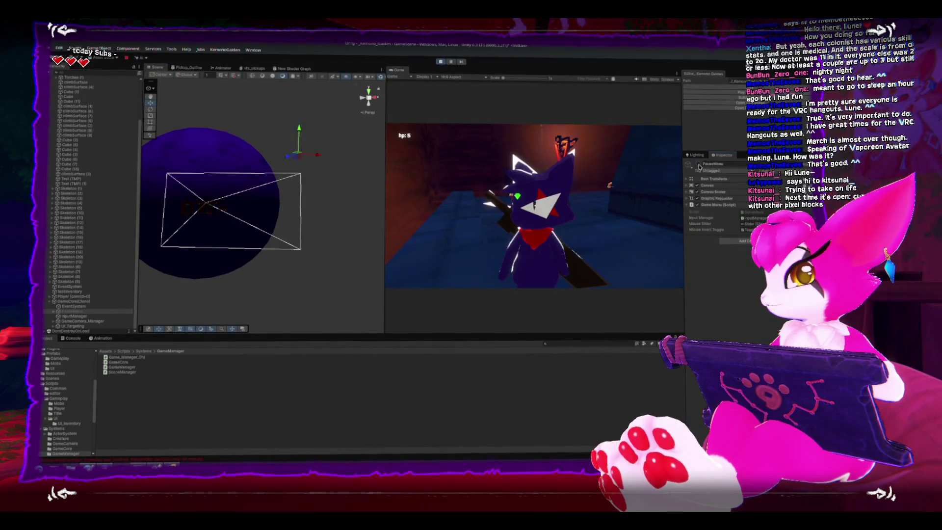
click(699, 166)
click(699, 166)
click(699, 166)
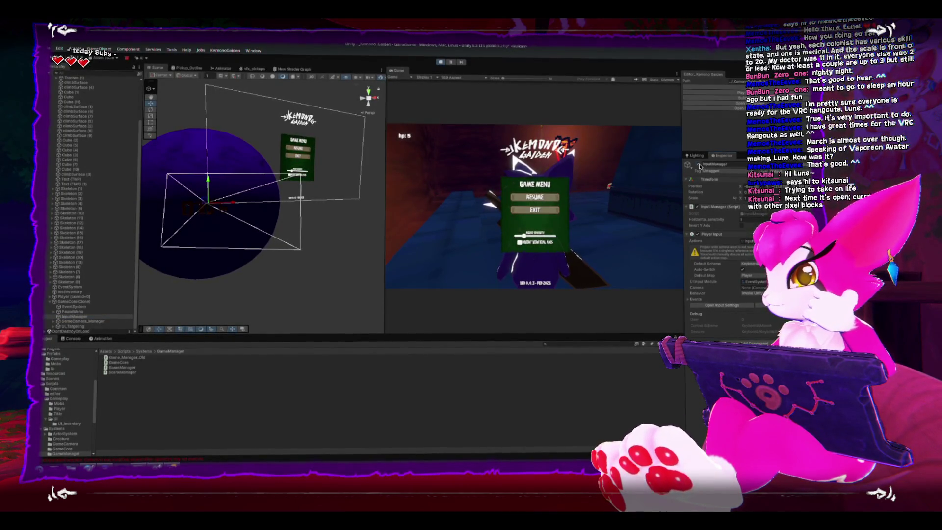
click(441, 64)
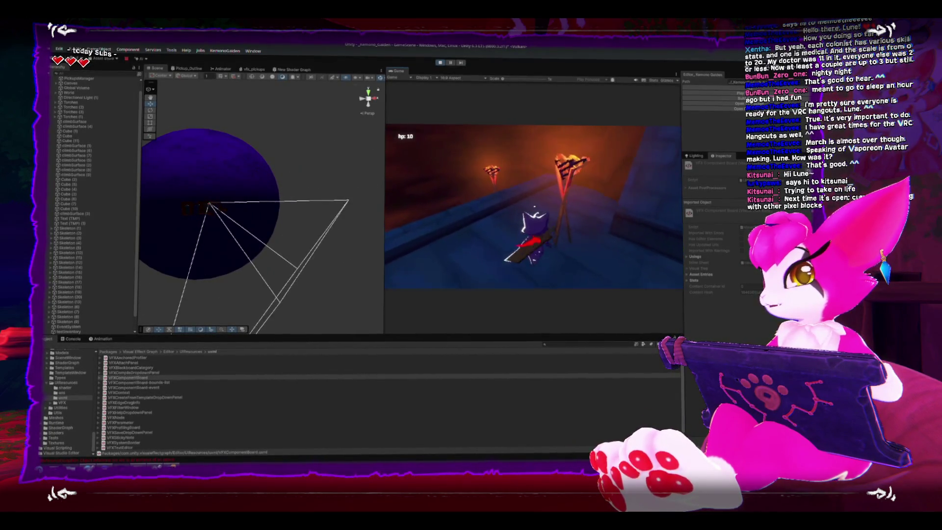
Pause the game with Esc, inspect the Player (clone) object, then stop Play mode.
key(Escape)
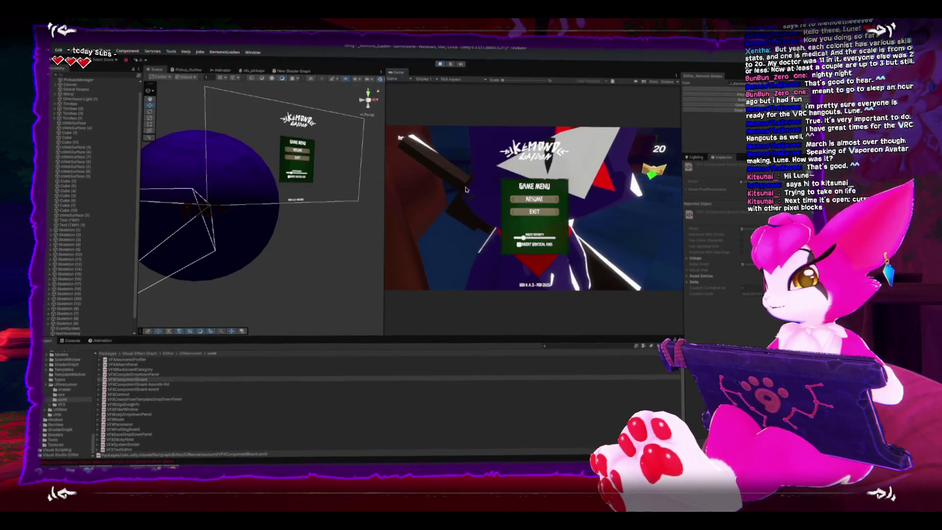
scroll(98, 274, down, 2)
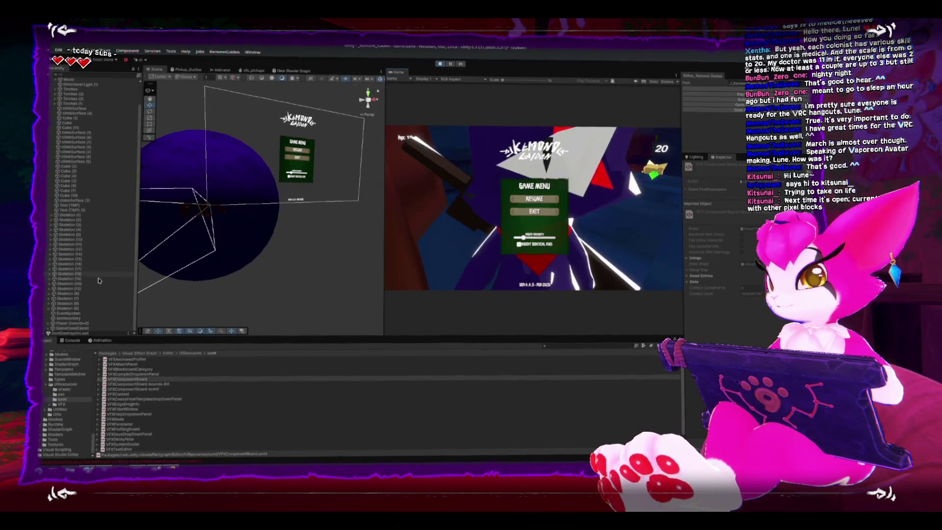
click(64, 323)
scroll(73, 237, down, 3)
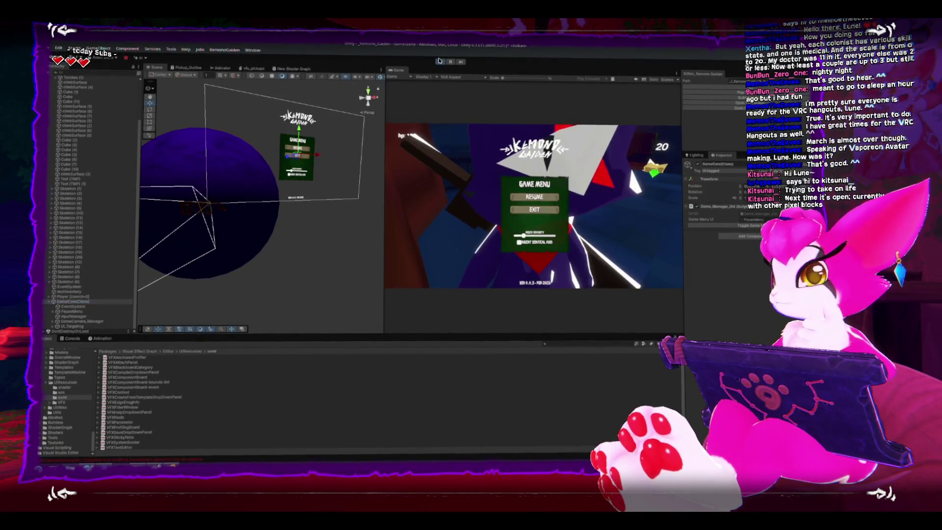
click(439, 61)
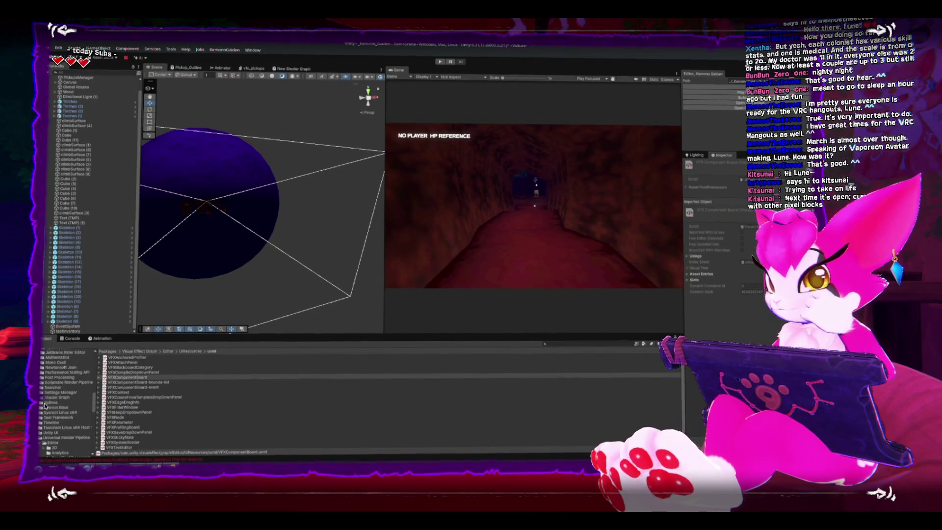
Open the GameCore prefab from the Resources folder.
click(52, 442)
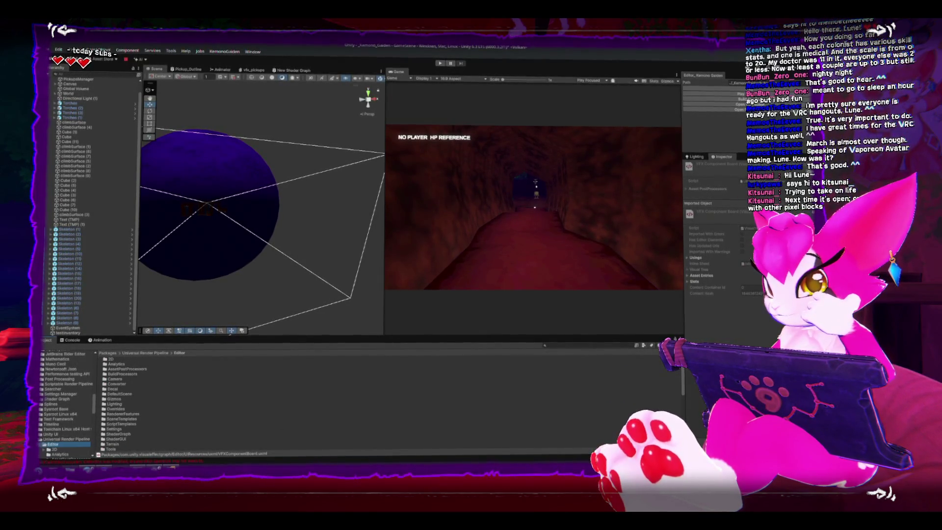
scroll(63, 403, up, 5)
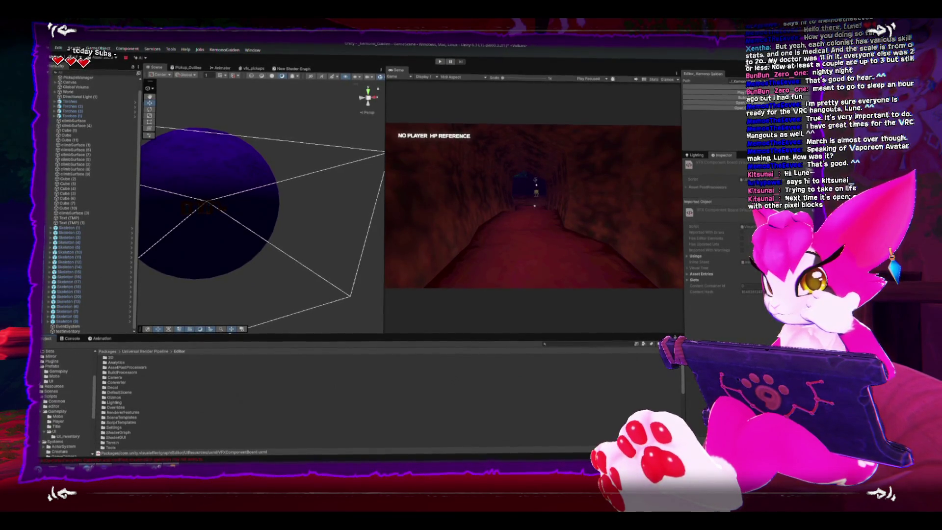
click(54, 386)
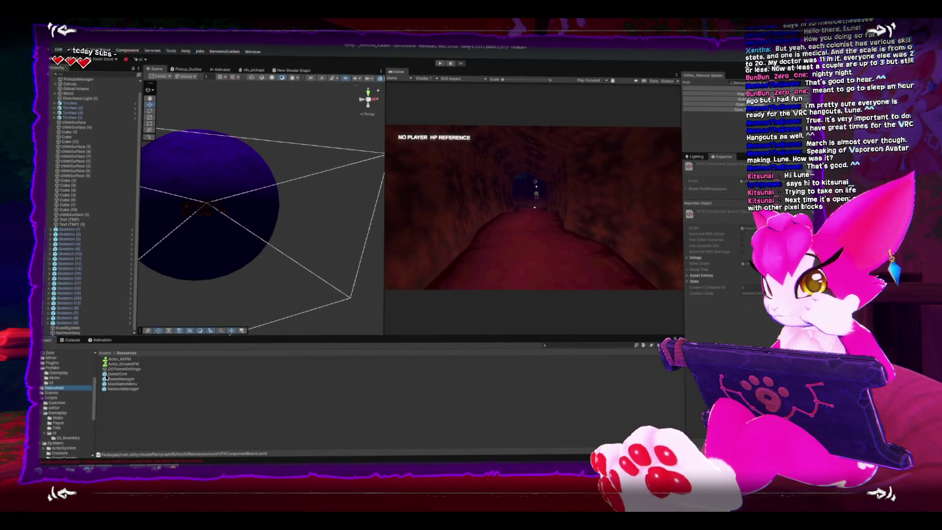
double_click(105, 375)
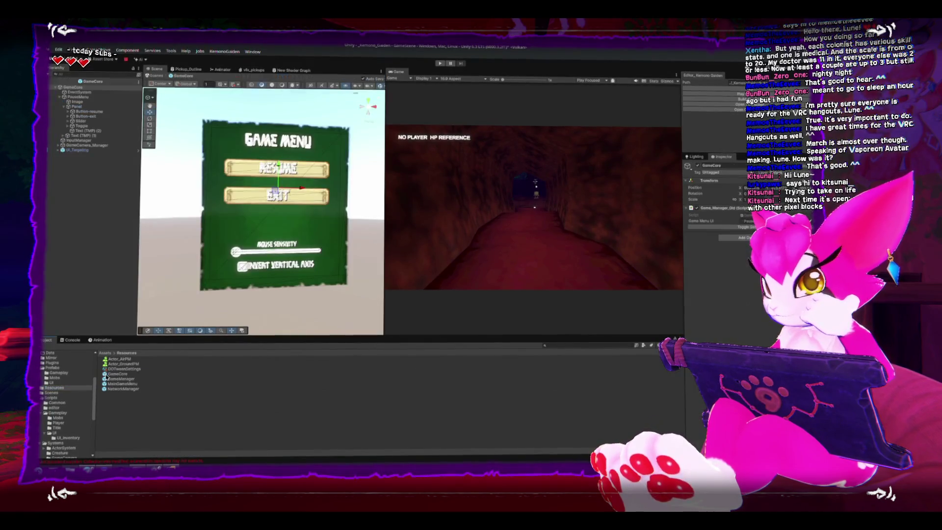
Delete PauseMenu from GameCore and drag a MainGameMenu instance from Assets/Prefabs into the Hierarchy.
click(73, 96)
click(58, 96)
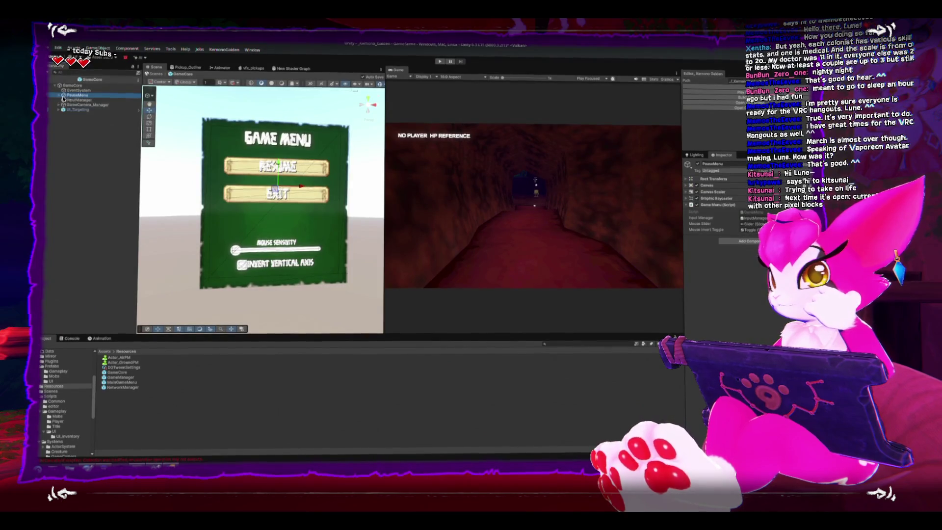
key(Delete)
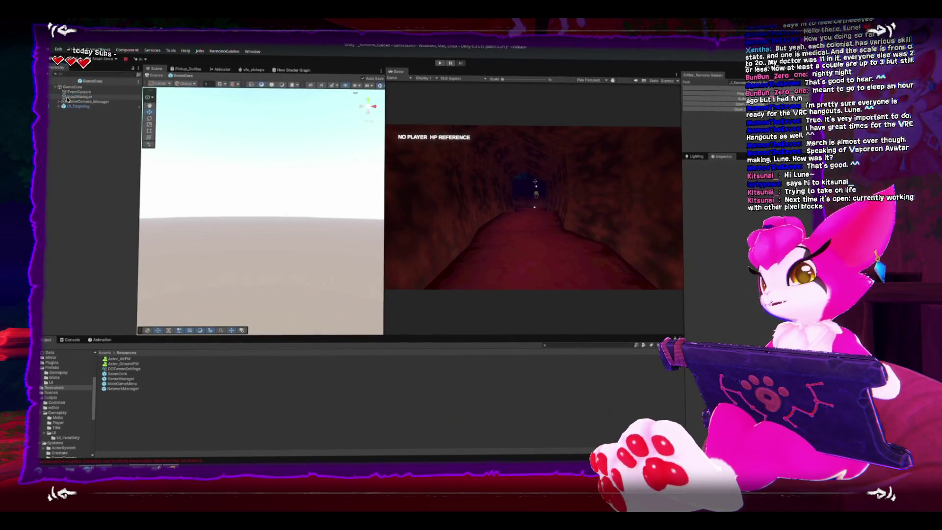
click(49, 367)
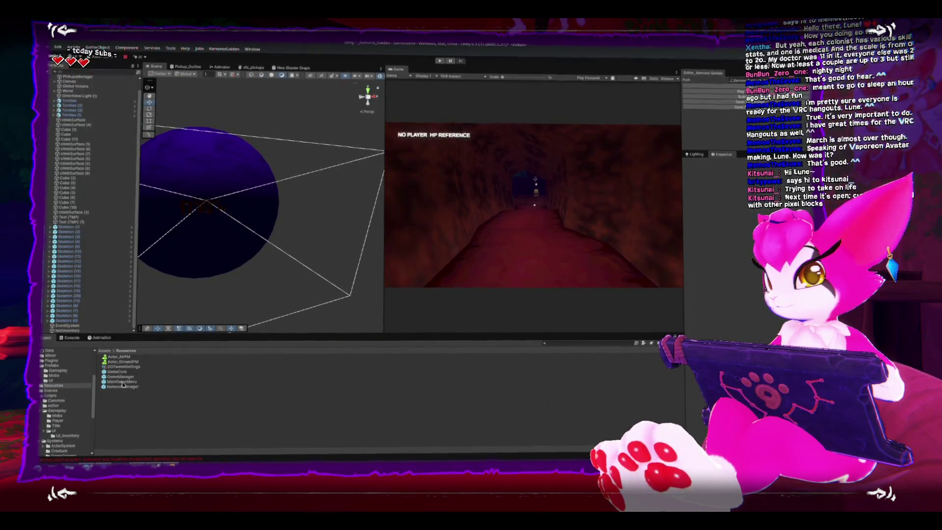
drag(123, 385, 63, 331)
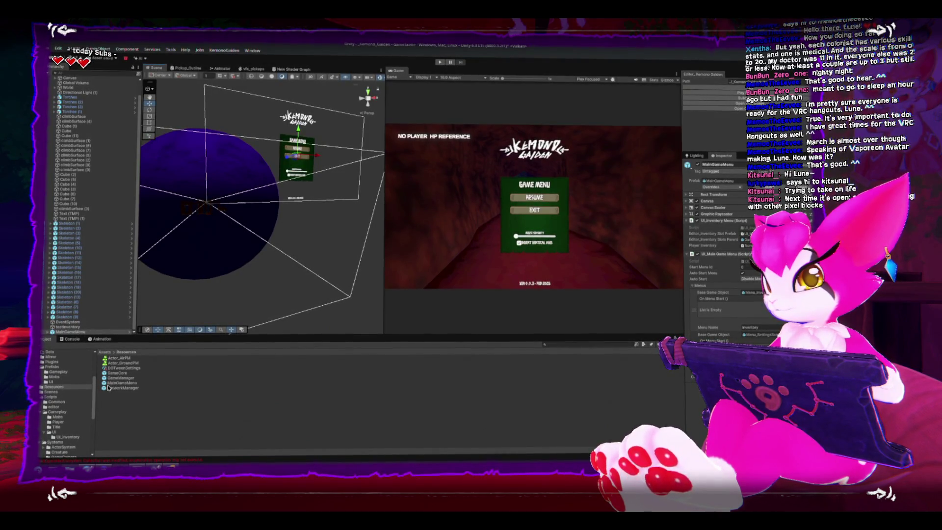
Move the MainGameMenu and UI_Targeting prefabs into the Prefabs/UI folder.
click(54, 366)
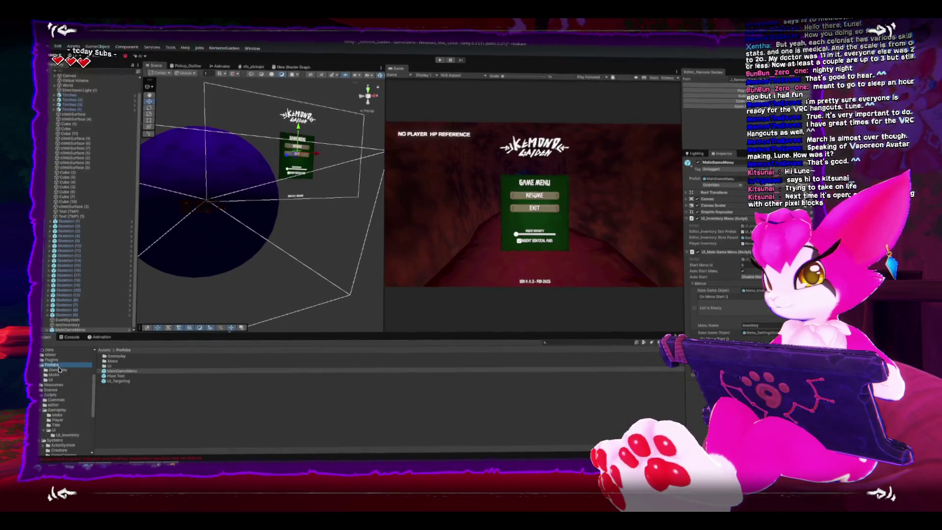
click(116, 373)
drag(109, 368, 110, 368)
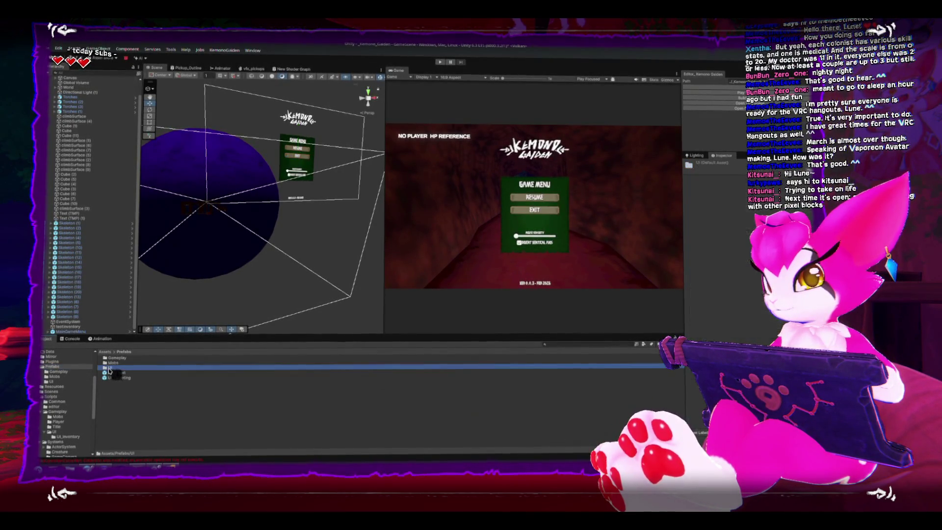
double_click(112, 376)
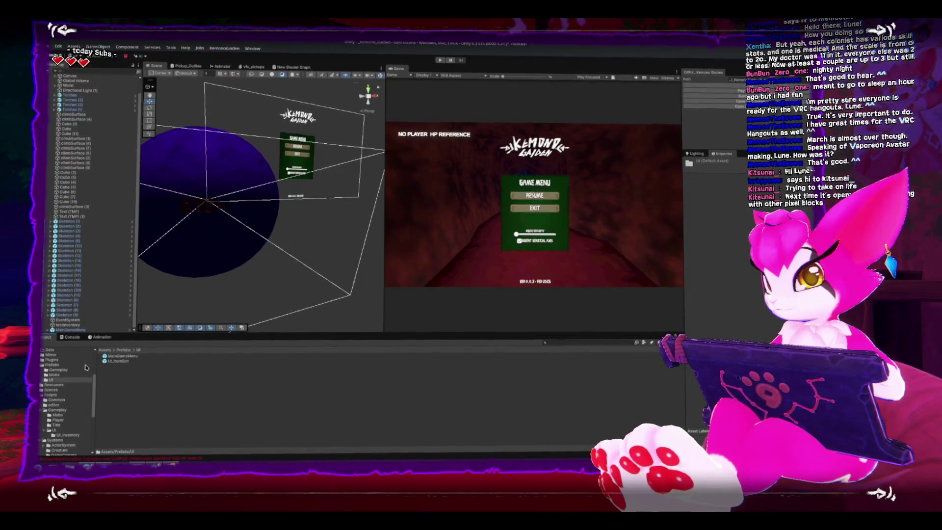
click(124, 351)
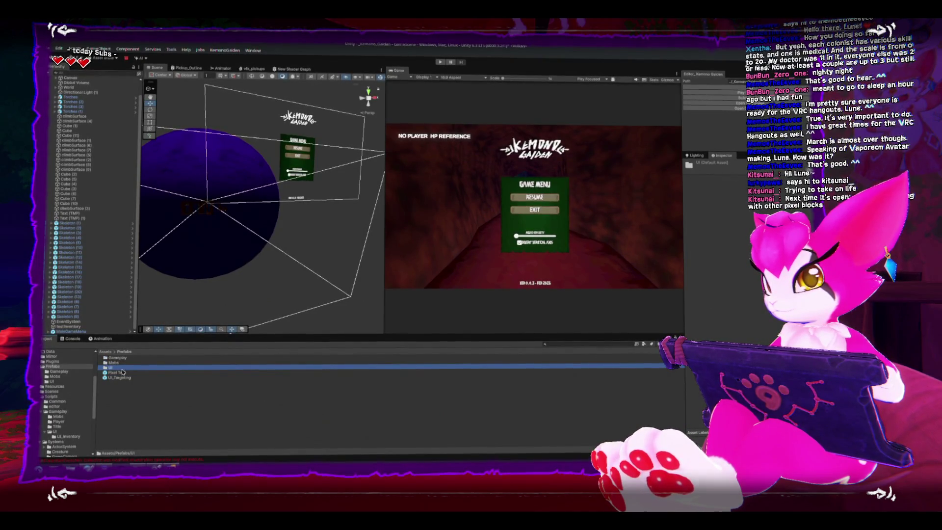
drag(120, 381, 106, 368)
Open the GameCore prefab from Resources in Prefab Mode.
scroll(67, 377, down, 2)
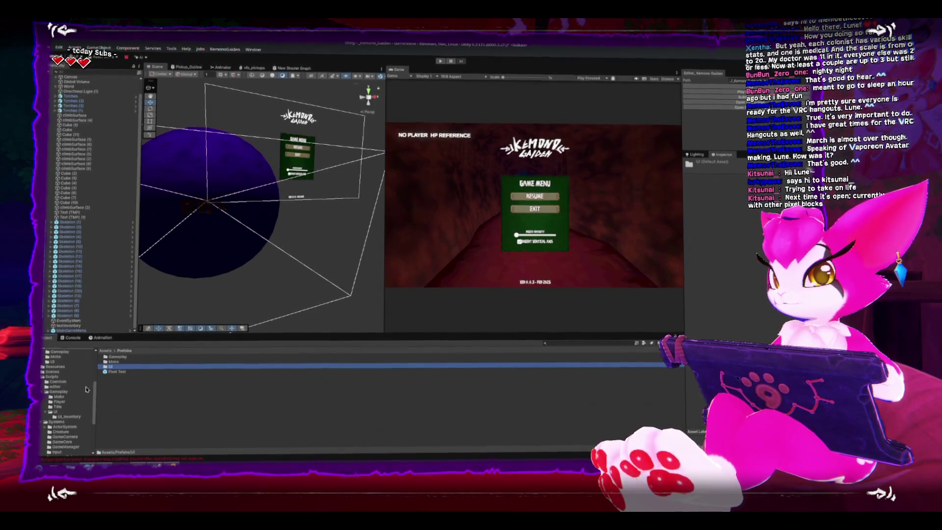
click(56, 368)
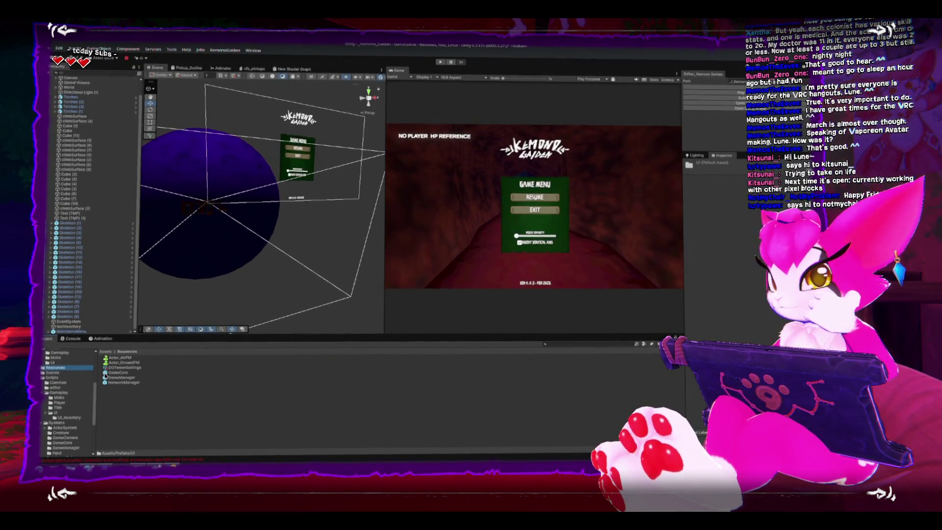
double_click(114, 374)
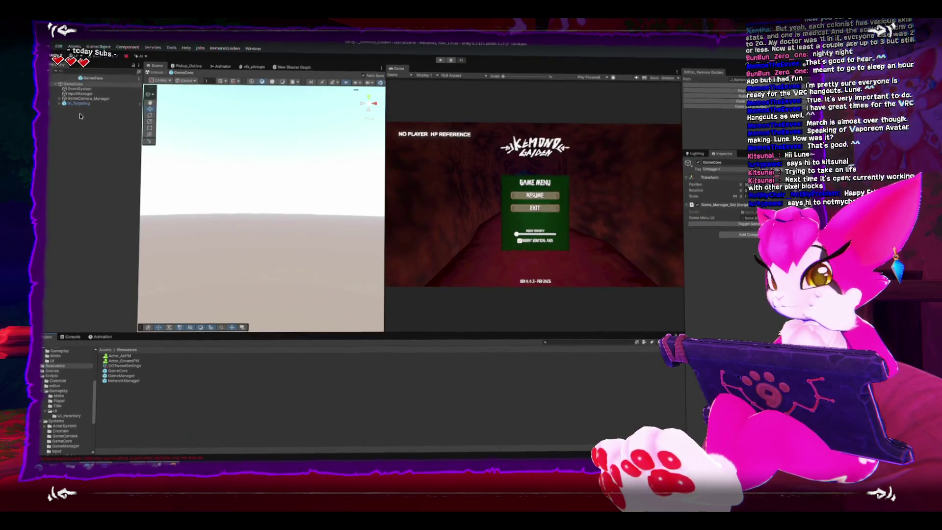
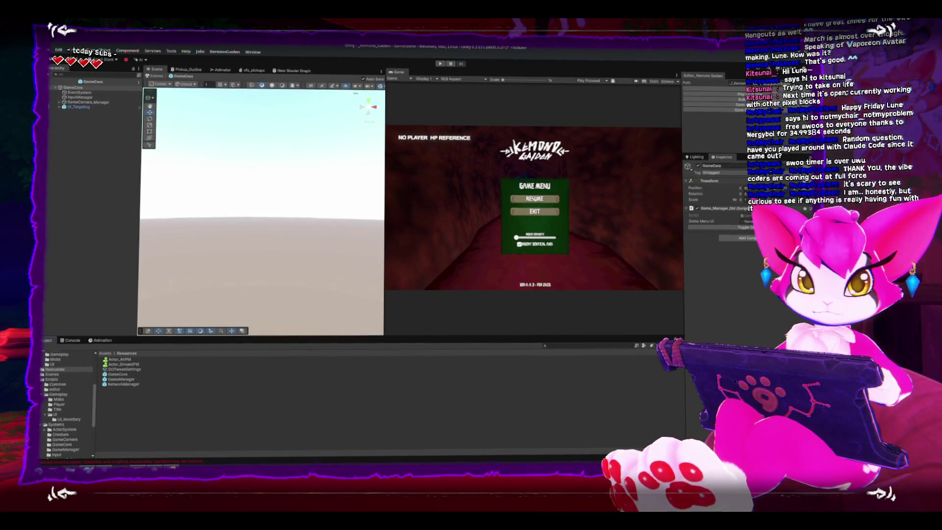
Check GameManager.cs, then drag the MainGameMenu prefab from the UI folder into the GameCore scene.
click(172, 465)
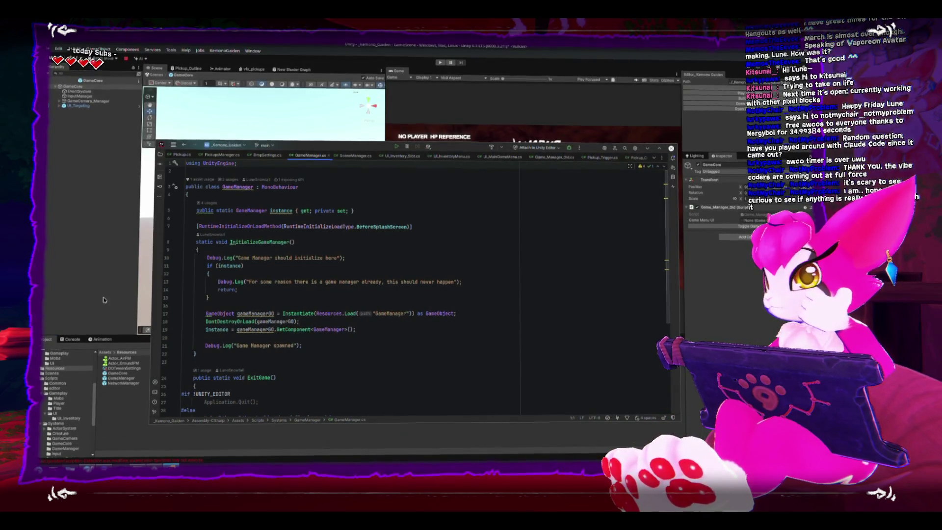
click(137, 426)
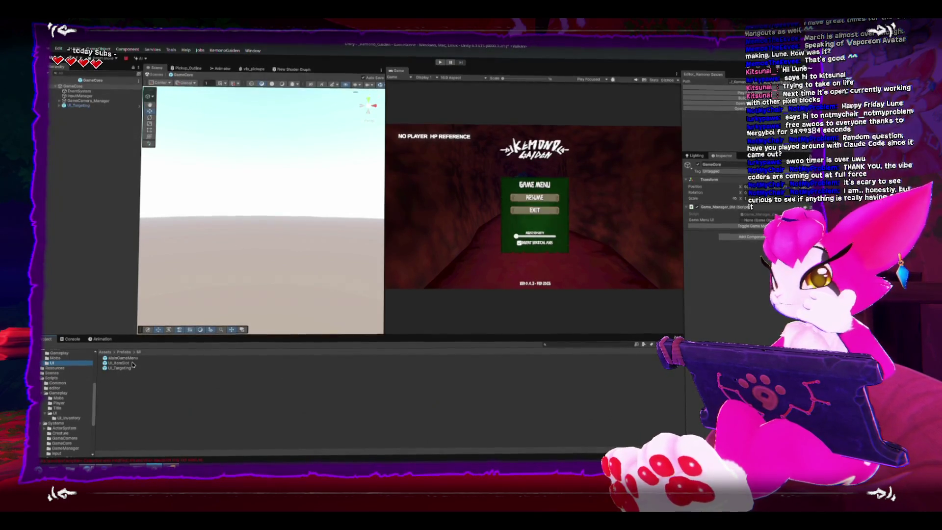
drag(122, 359, 88, 239)
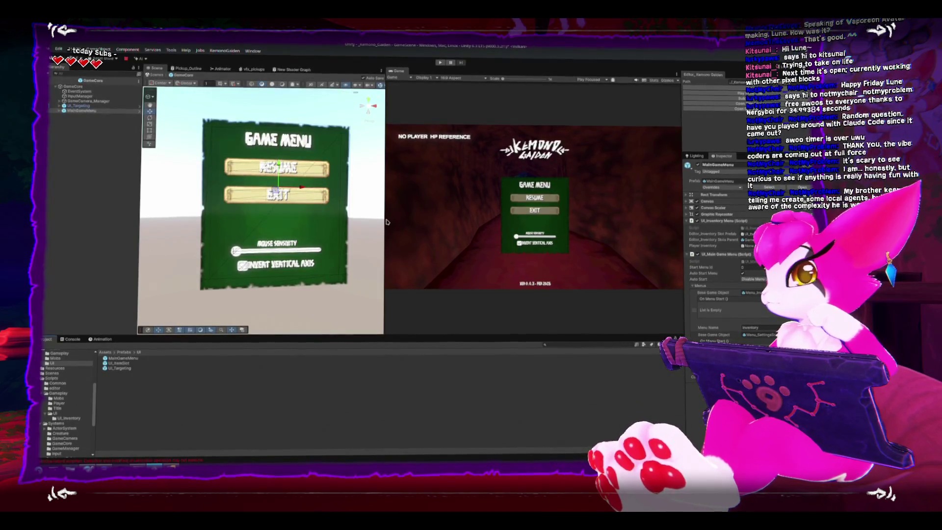
Narrow the Scene view, select InputManager, and expand its Player Input events in the Inspector.
drag(386, 221, 351, 221)
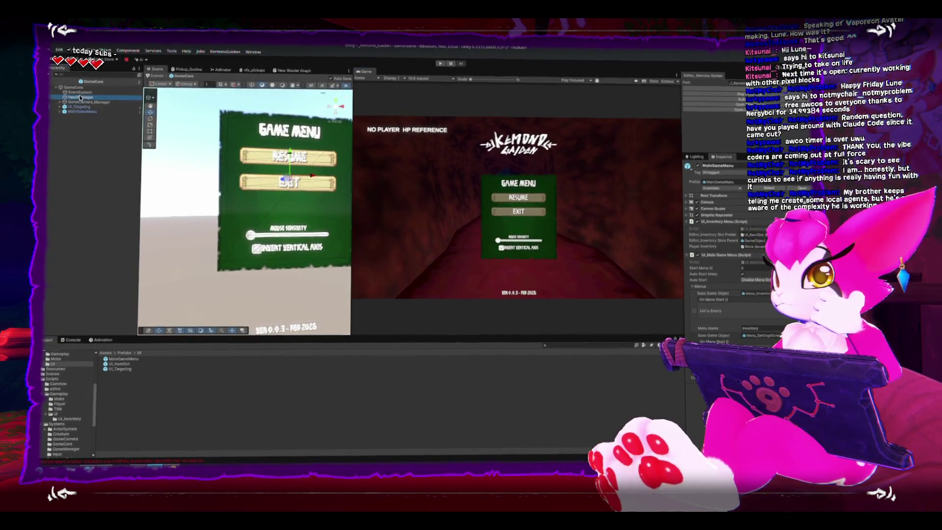
click(79, 96)
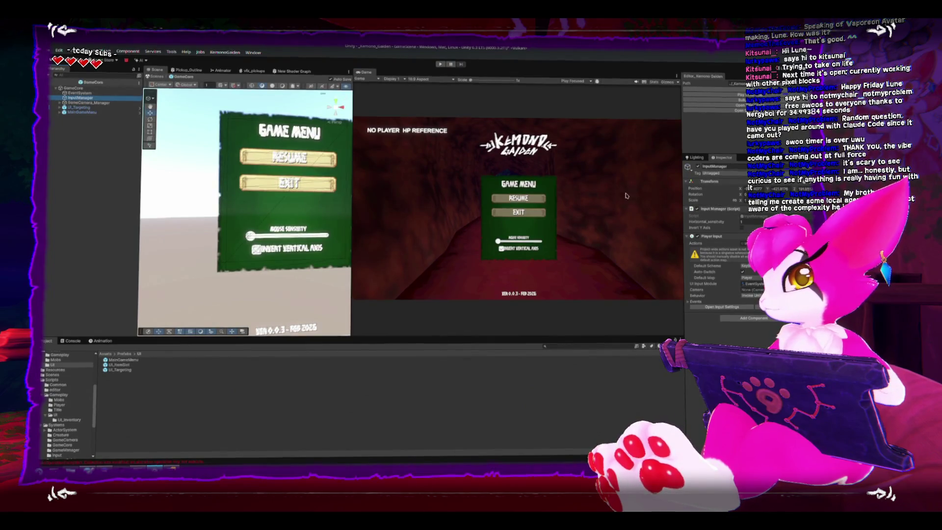
click(690, 300)
click(692, 310)
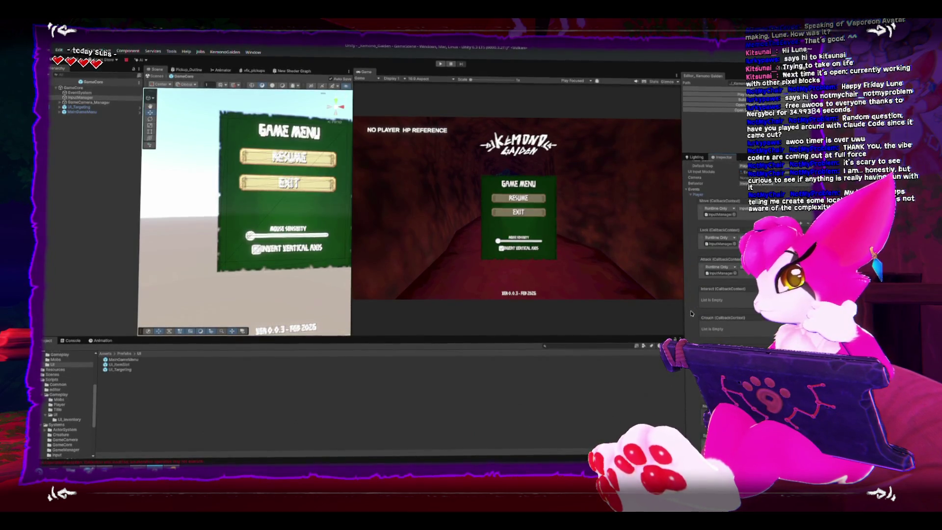
scroll(691, 314, down, 4)
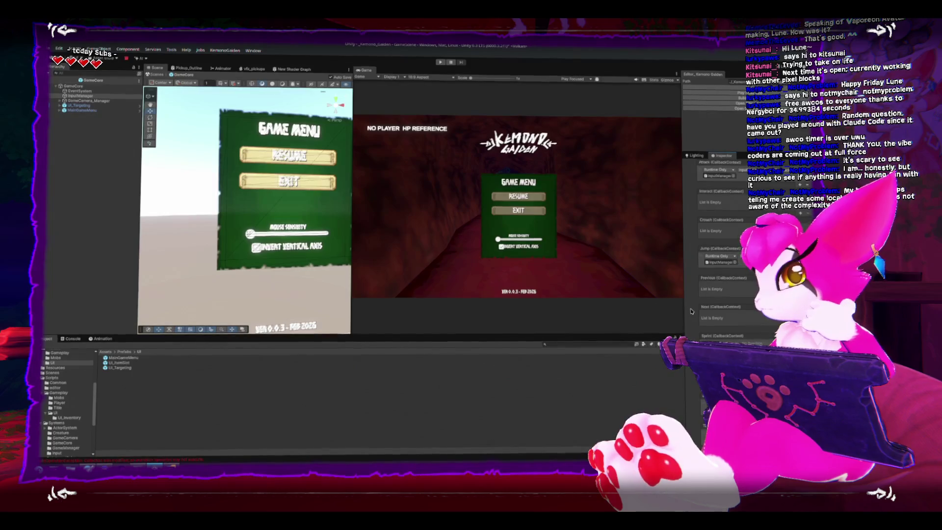
scroll(719, 313, down, 1)
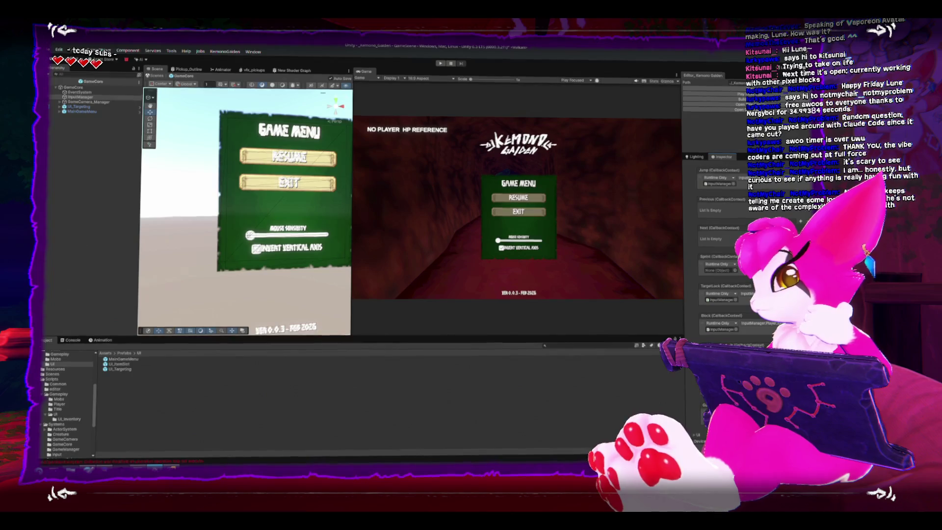
Trace the GameMenu event back to InputManager and open the InputManager script.
click(720, 299)
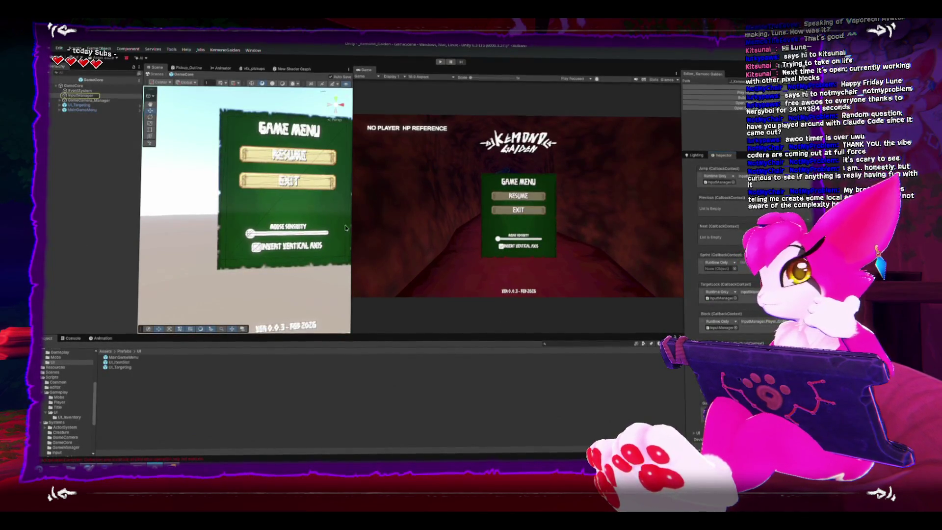
scroll(694, 275, up, 10)
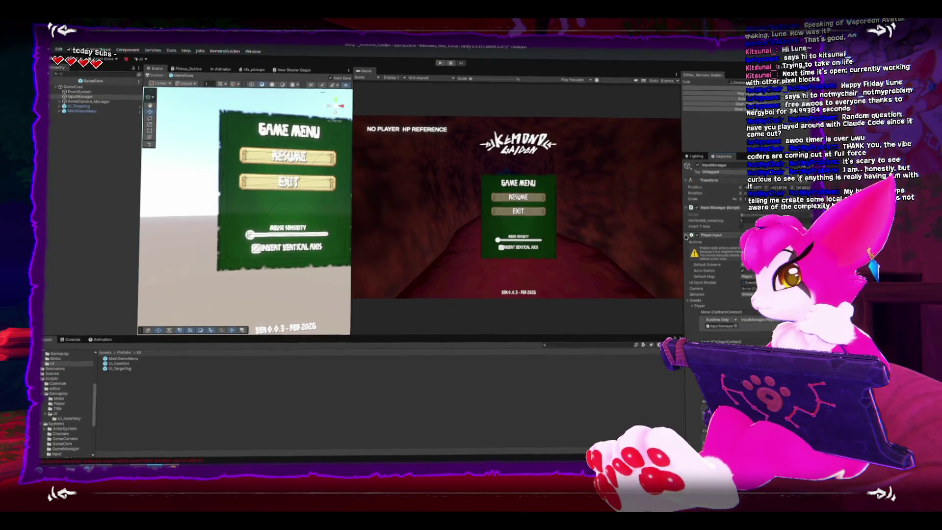
scroll(692, 260, down, 10)
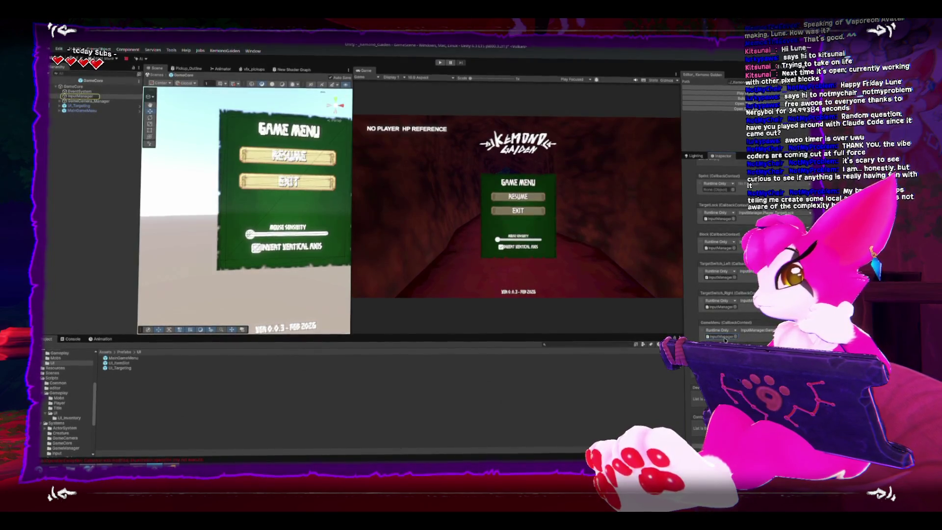
click(723, 337)
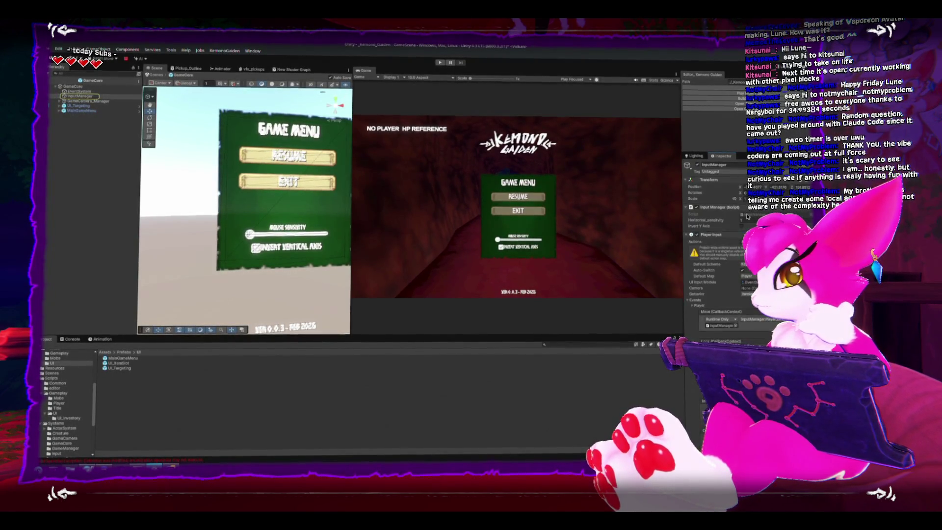
double_click(725, 340)
Fold the Player_OnMove, Player_OnCameraMove, Player_OnJump and Player_OnAttack method bodies.
scroll(392, 253, down, 5)
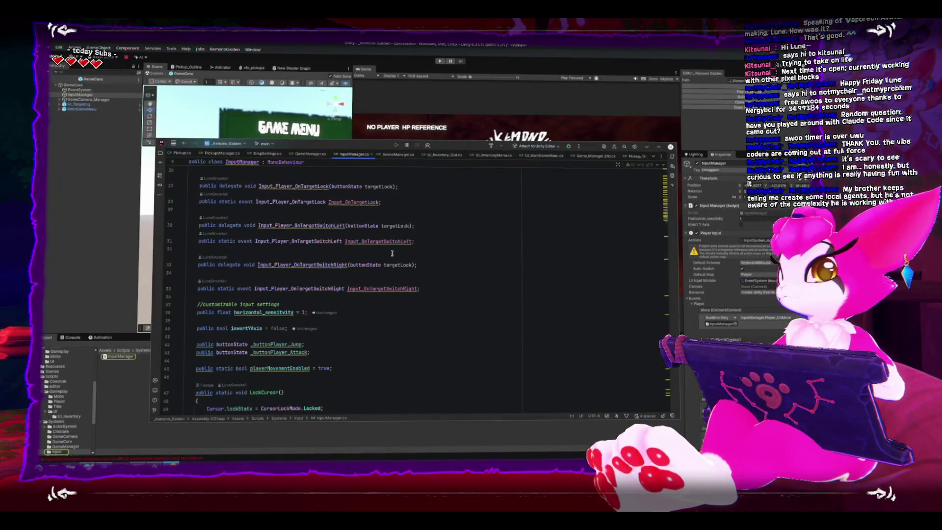
scroll(383, 249, up, 5)
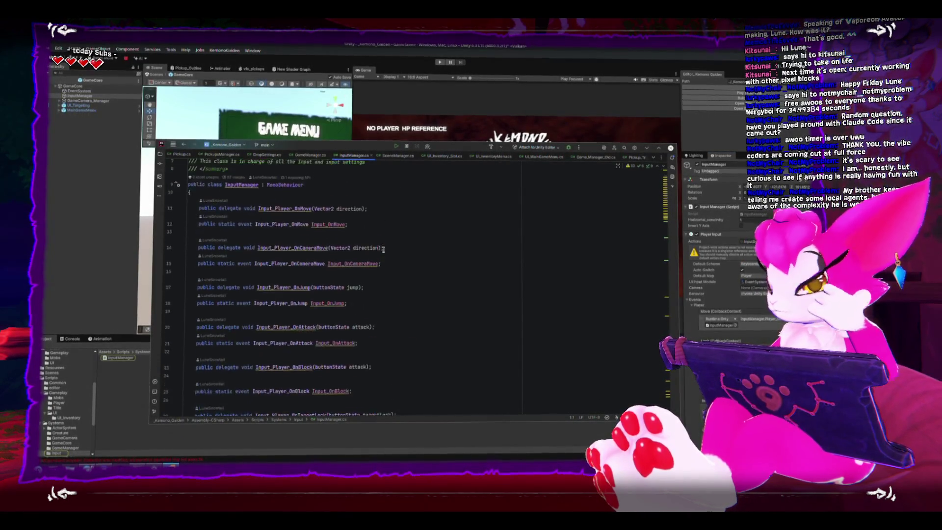
scroll(397, 269, down, 2)
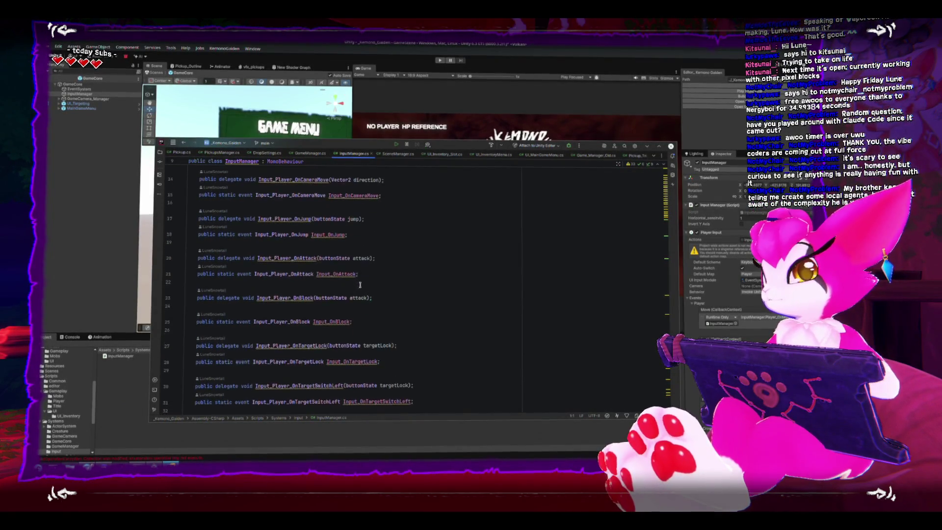
scroll(357, 289, down, 6)
scroll(361, 289, down, 5)
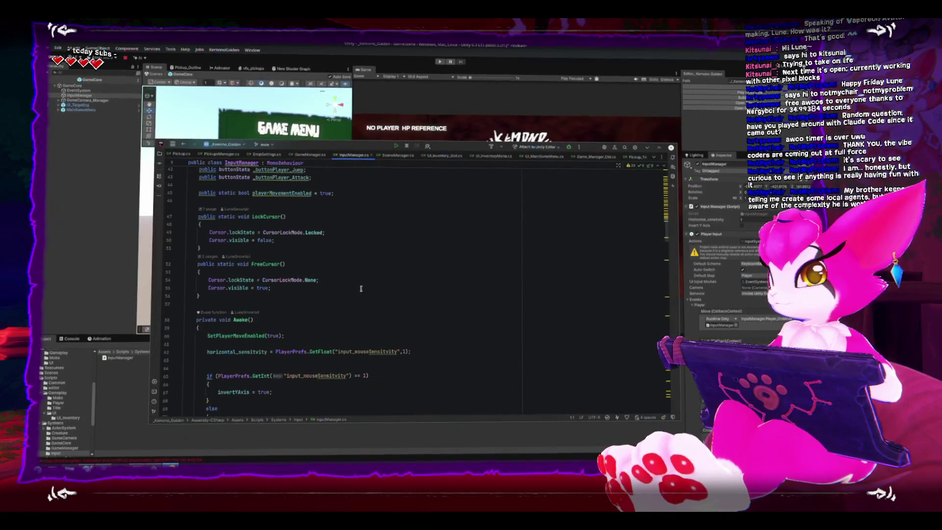
scroll(361, 289, down, 16)
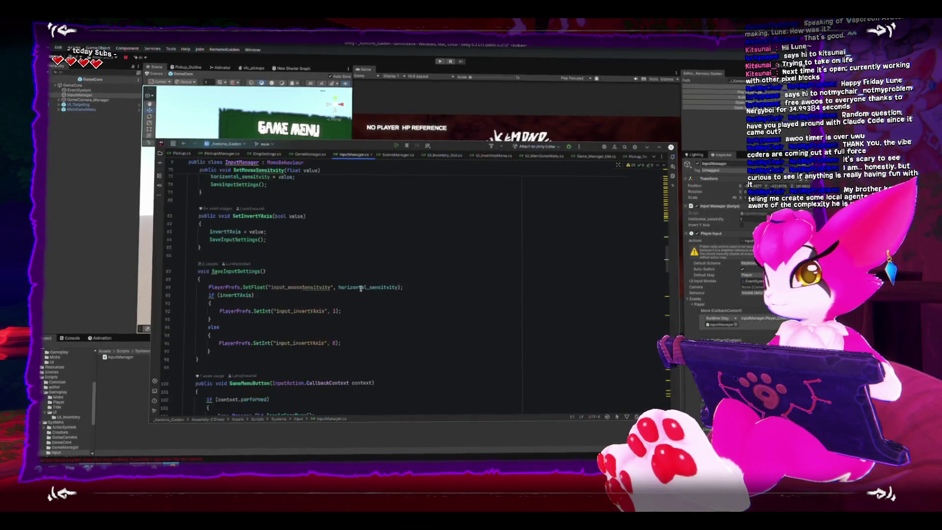
scroll(361, 288, down, 3)
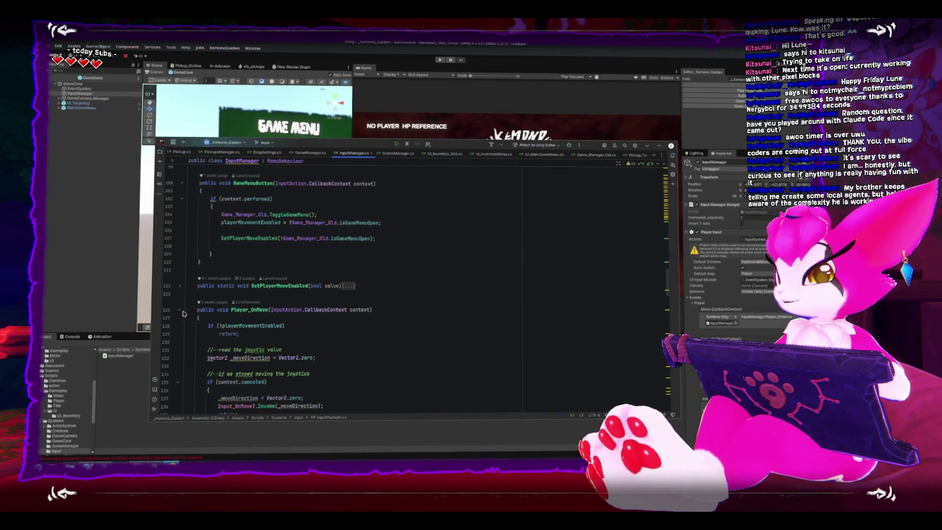
click(180, 311)
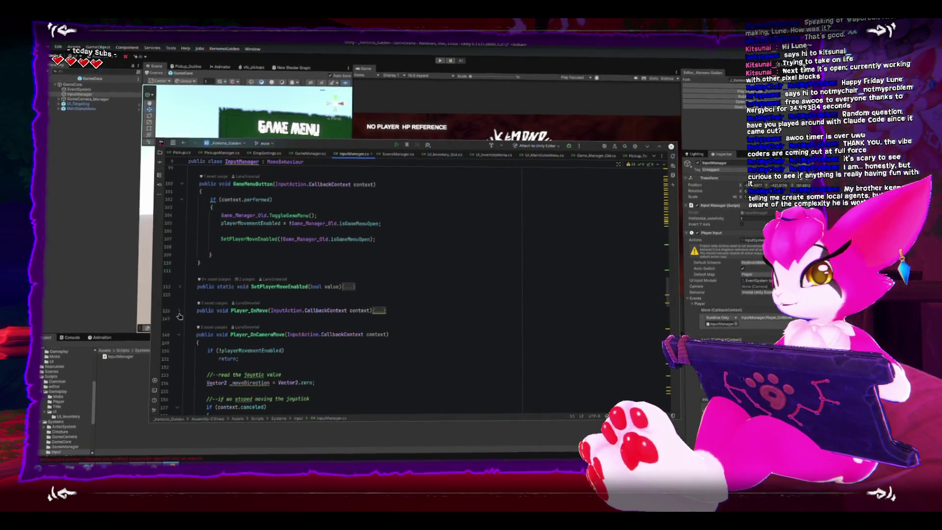
click(179, 337)
click(179, 359)
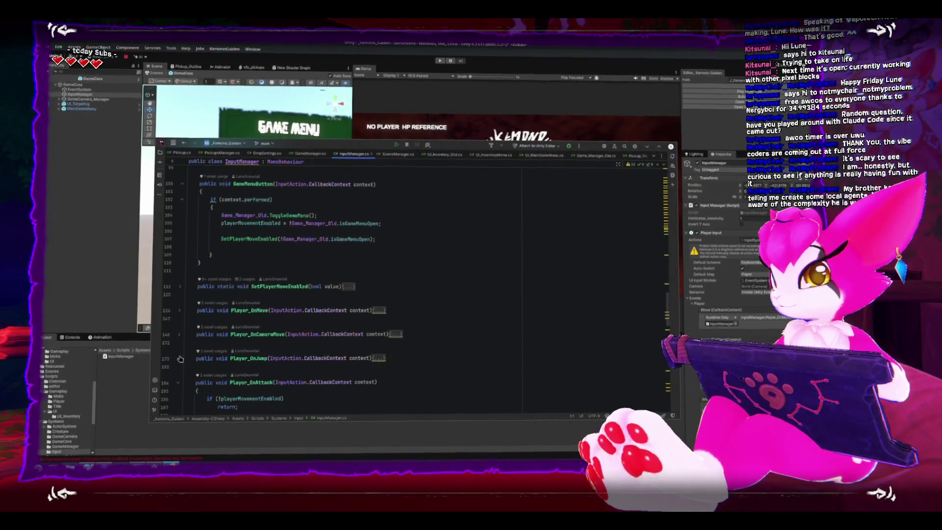
click(180, 382)
Fold the Player_OnBlock, Player_TargetLock, Player_TargetSwitchLeft and Player_TargetSwitchRight method bodies.
scroll(204, 316, down, 5)
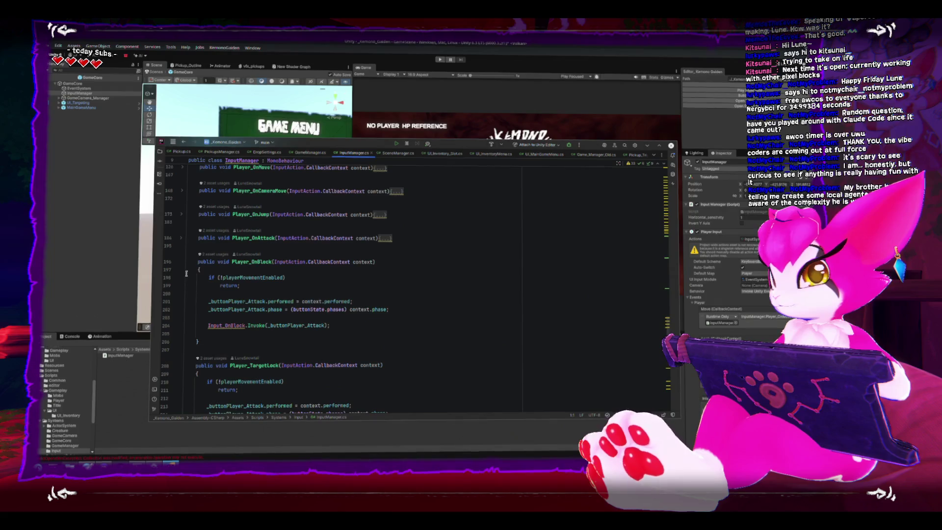
click(181, 263)
click(180, 287)
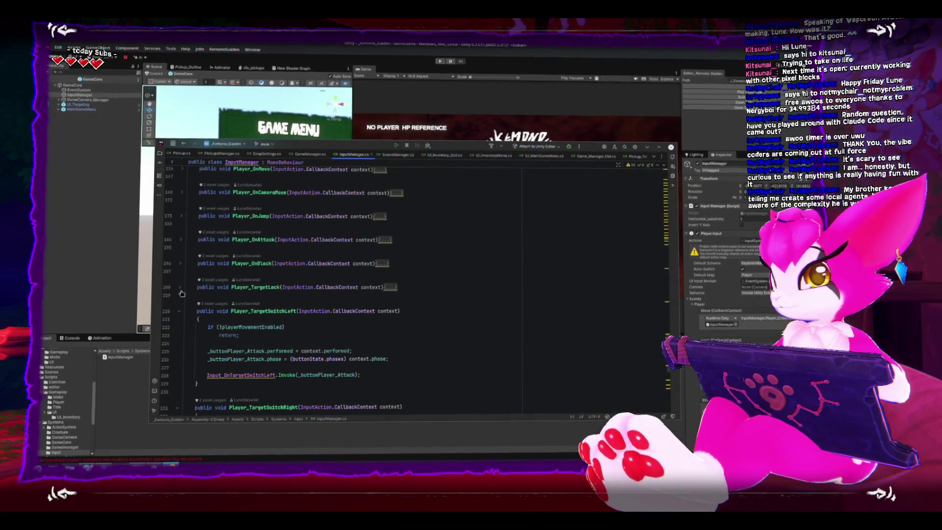
click(181, 311)
click(180, 334)
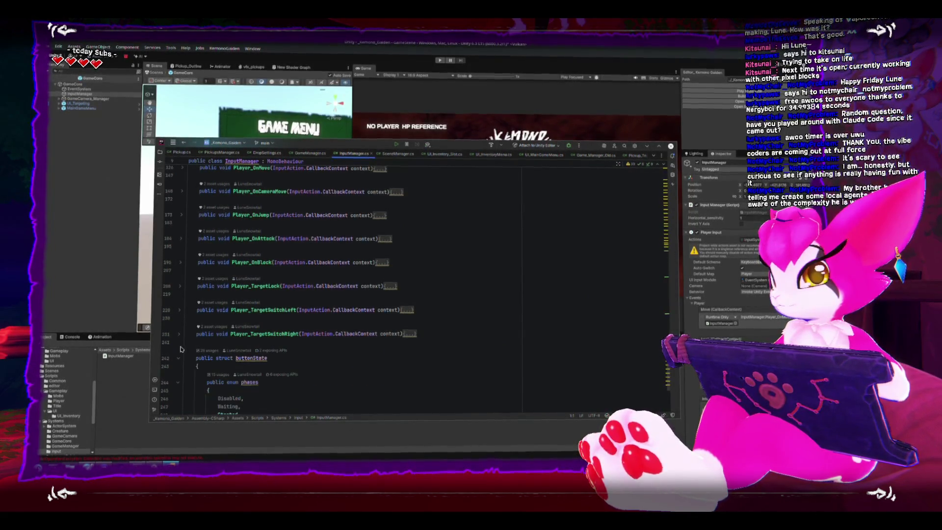
scroll(311, 362, up, 10)
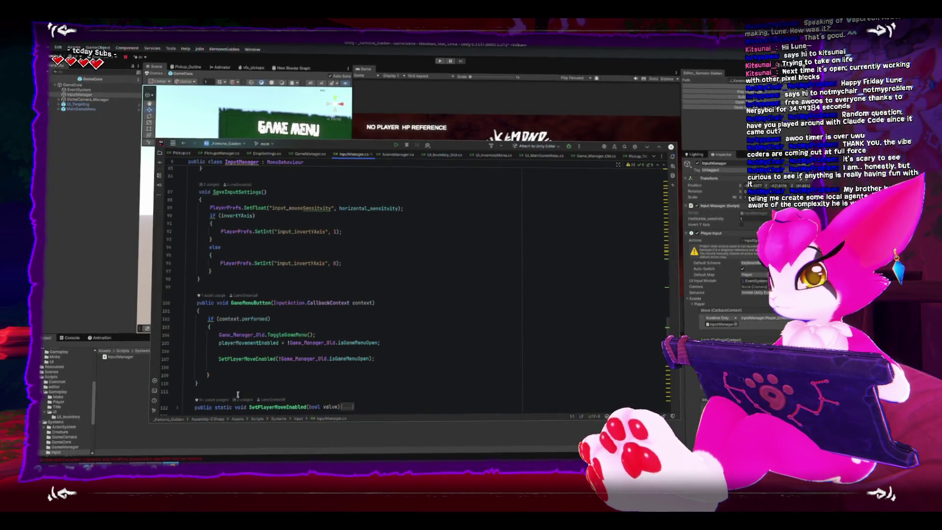
Below GameMenuButton, start a new public GameInventoryMenuButton method.
click(240, 391)
key(Return)
key(Return)
scroll(408, 284, down, 5)
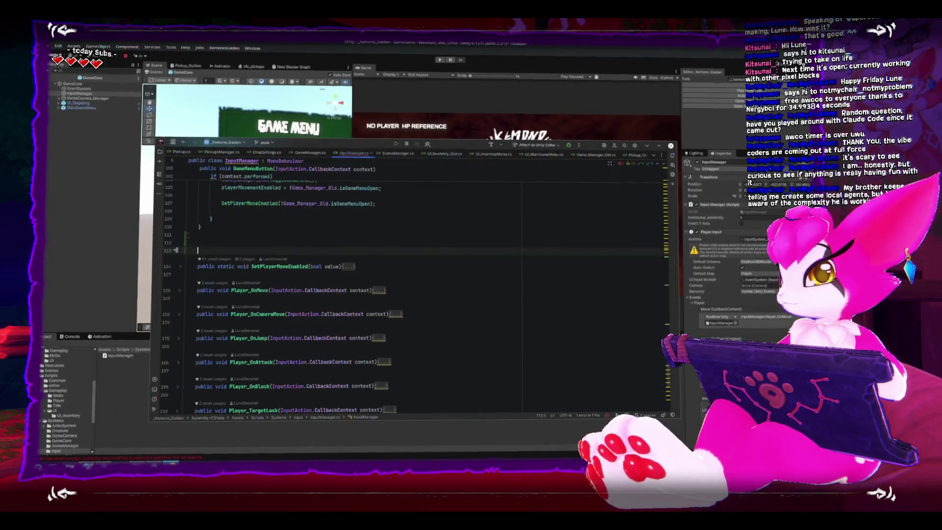
key(Up)
key(Up)
key(Return)
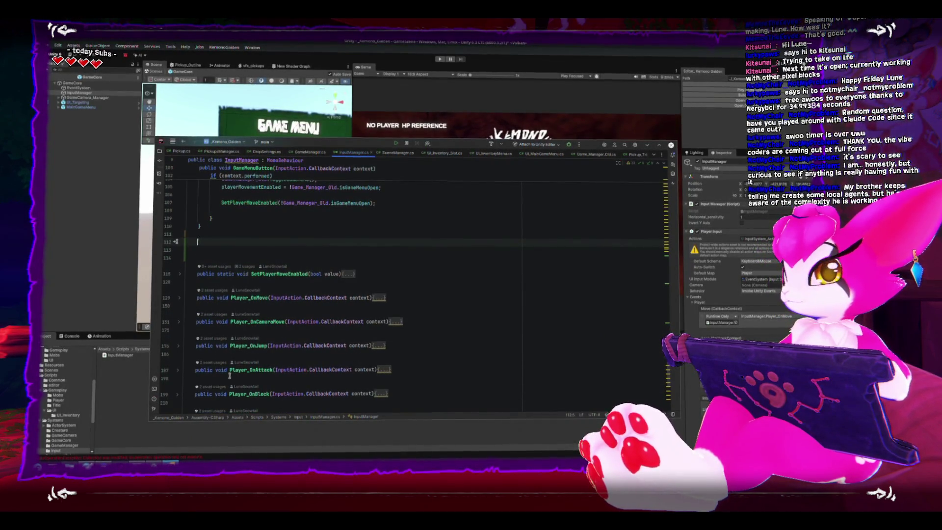
scroll(302, 360, up, 4)
text(publi)
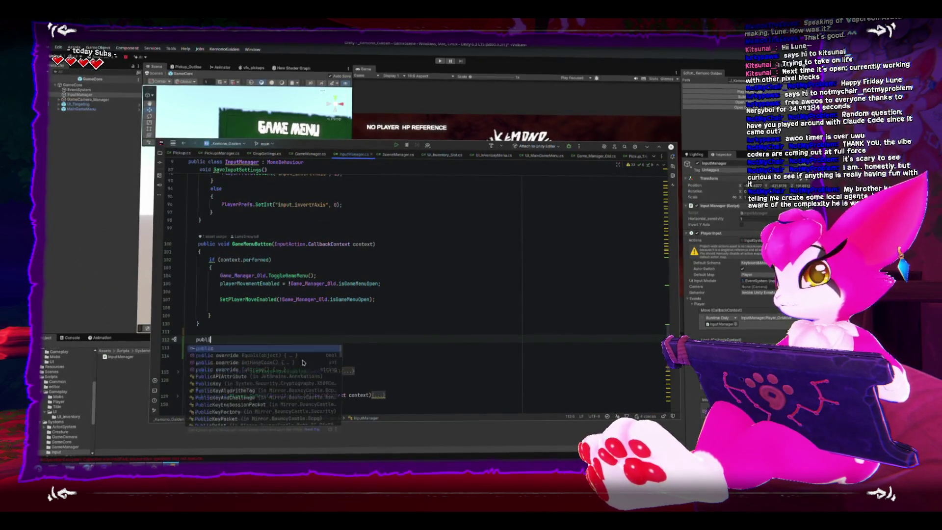
text(c void Game)
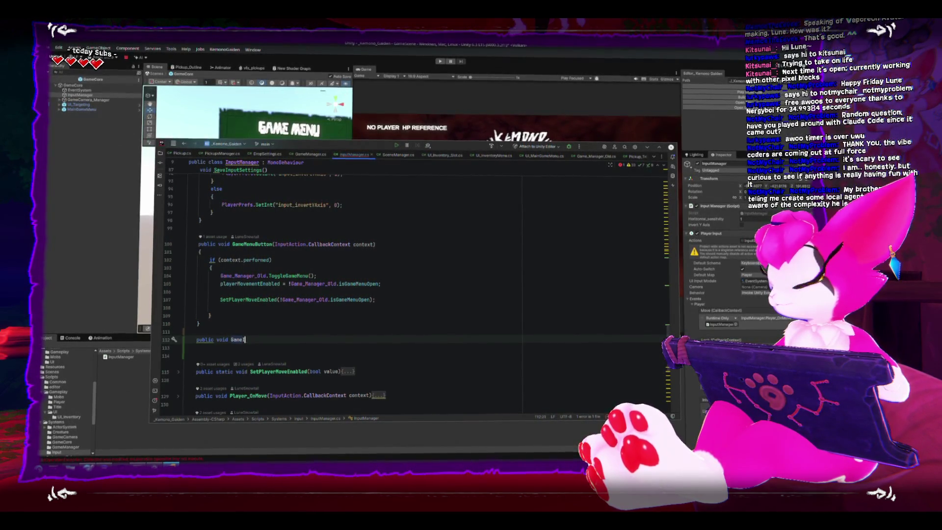
text(Inver)
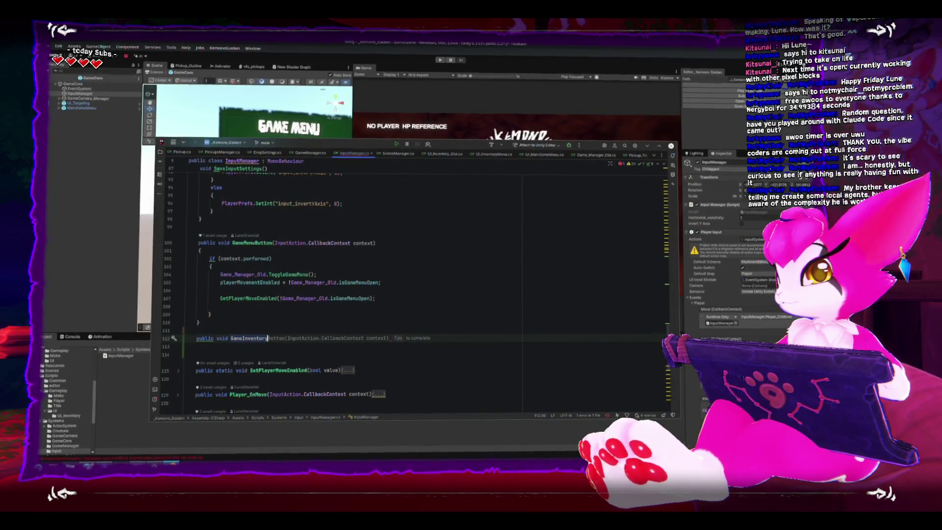
text(Menu)
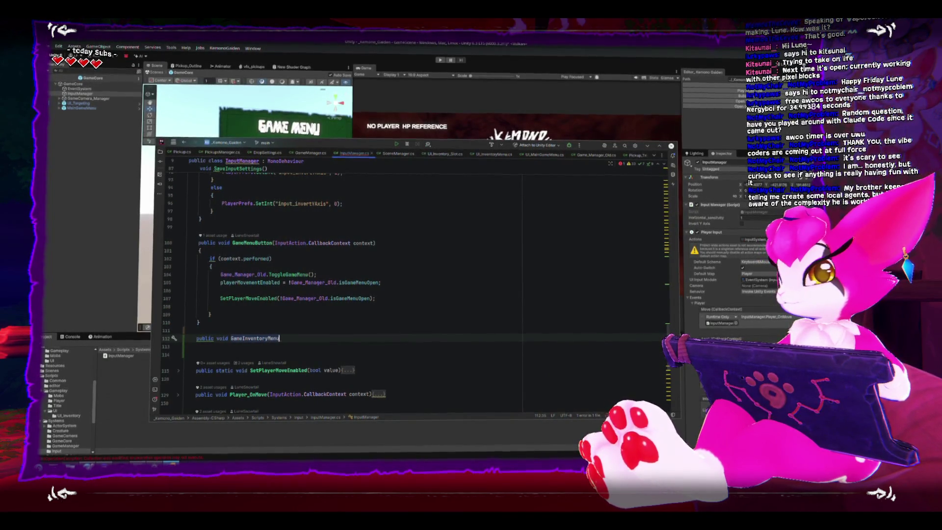
text(Butto)
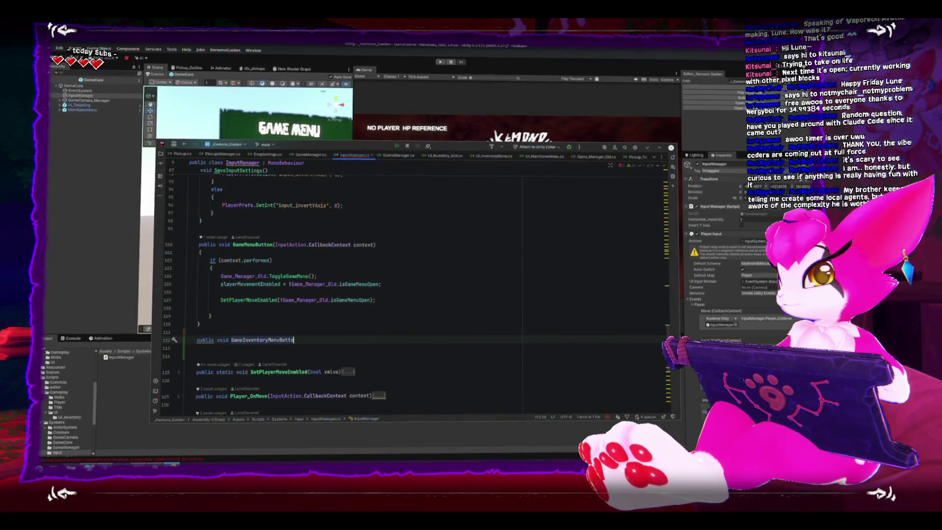
text(nn)
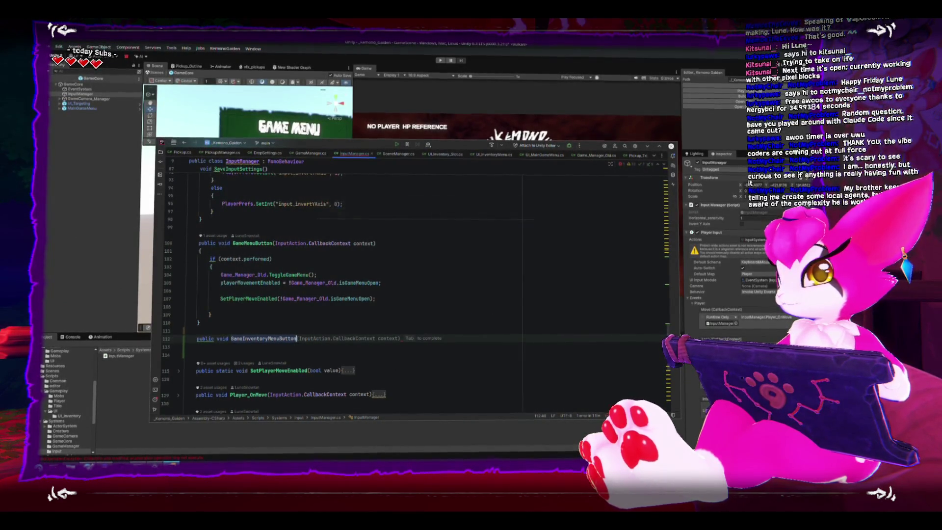
Give it an InputAction.CallbackContext parameter and an empty if (context.performed) block.
key(Tab)
key(Return)
text({)
key(Return)
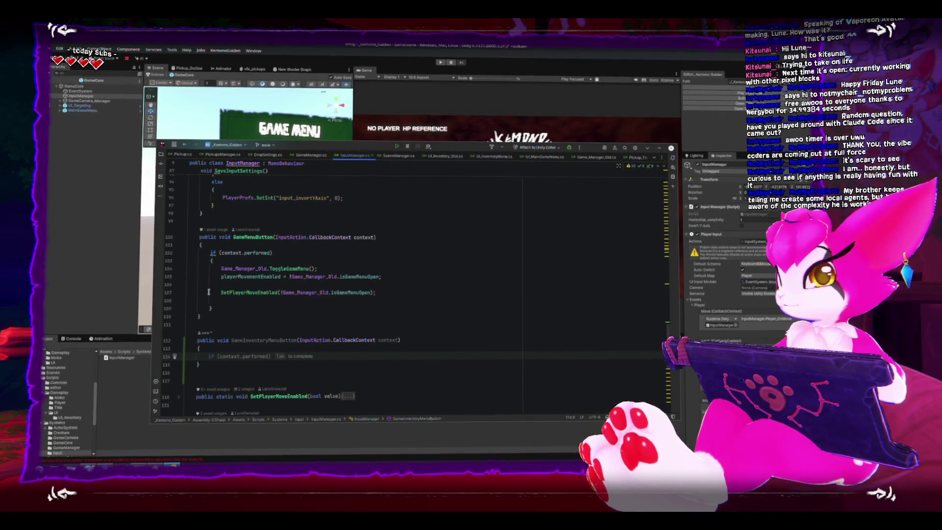
key(Return)
text({)
key(Return)
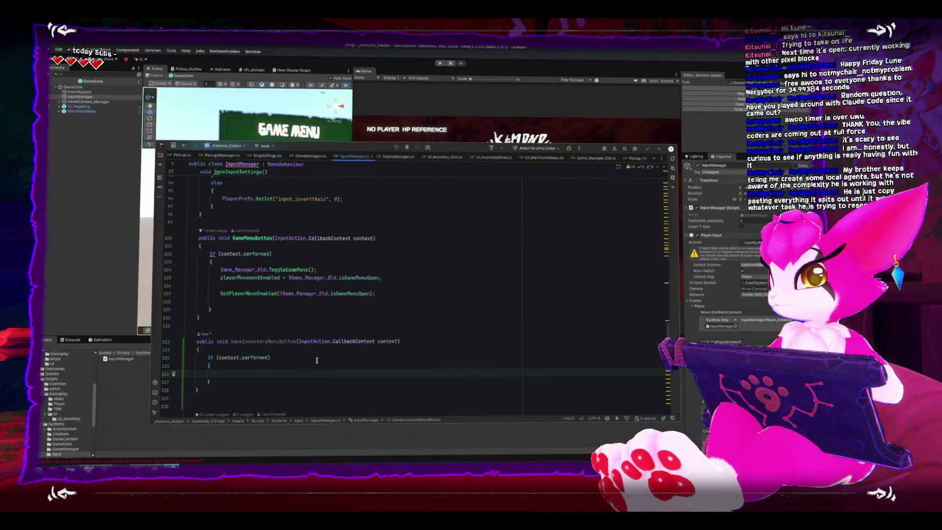
Switch to UI_MainGameMenu.cs and place the caret inside the OpenMenuScreen method.
click(83, 153)
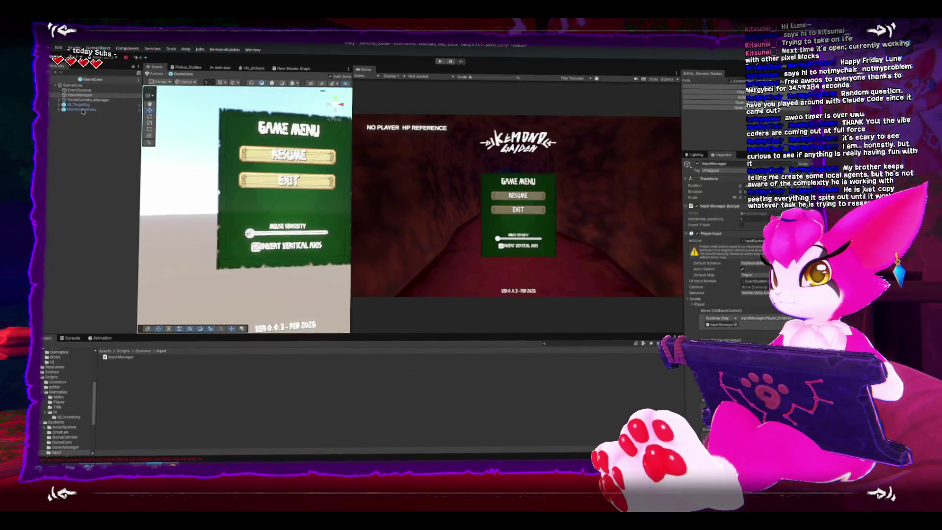
key(alt+Tab)
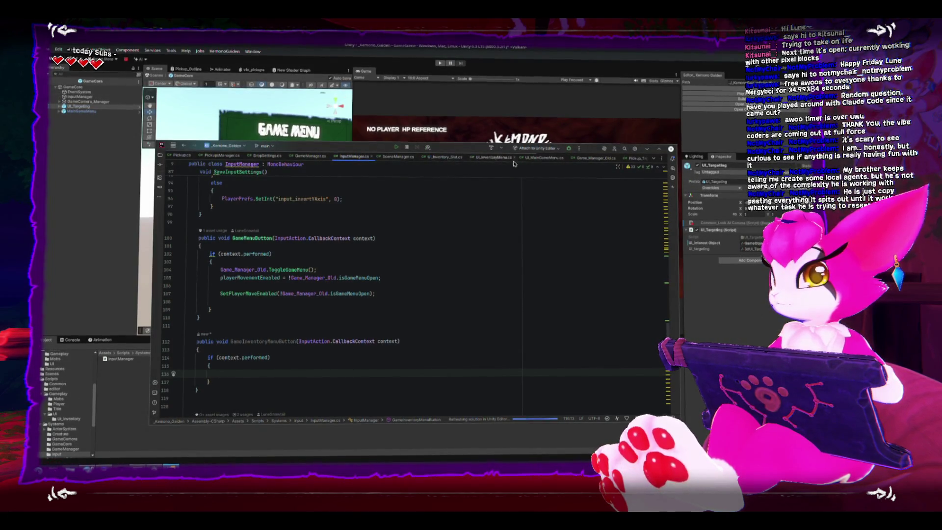
click(543, 156)
scroll(469, 342, down, 3)
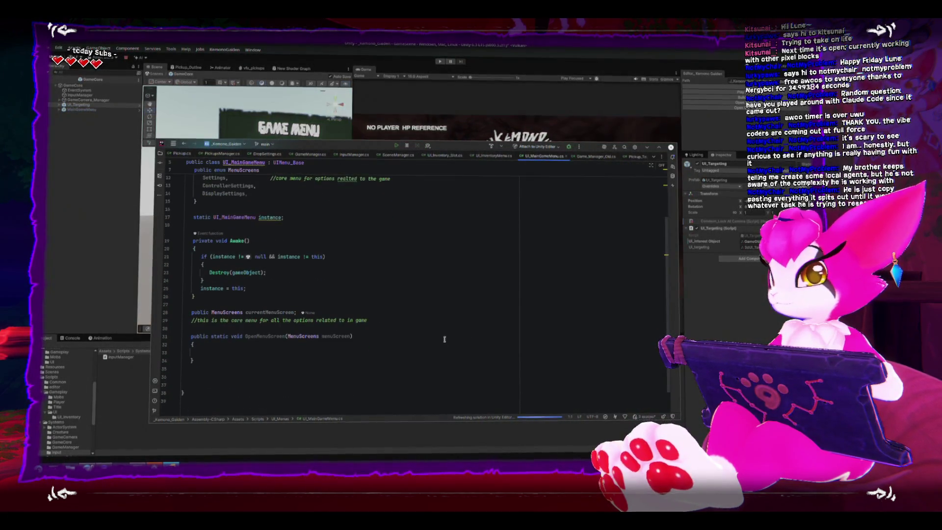
click(431, 348)
click(432, 353)
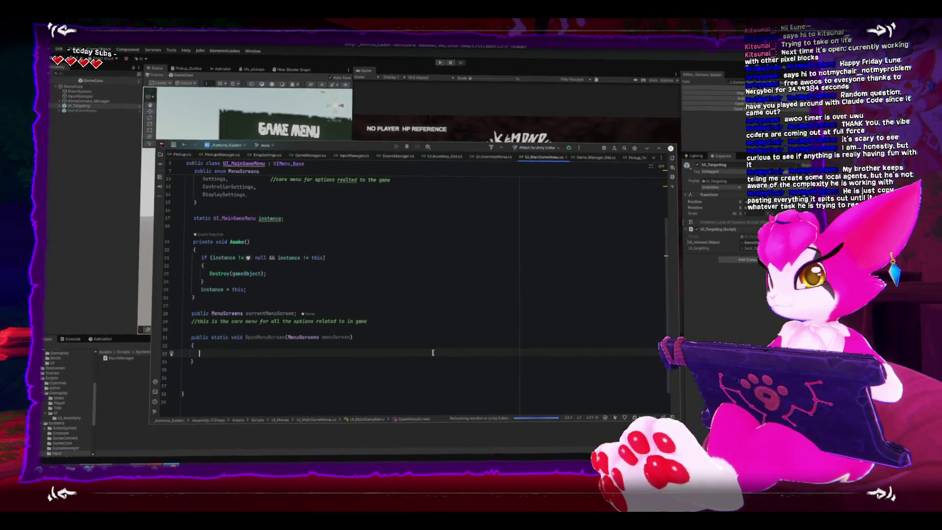
scroll(432, 354, up, 2)
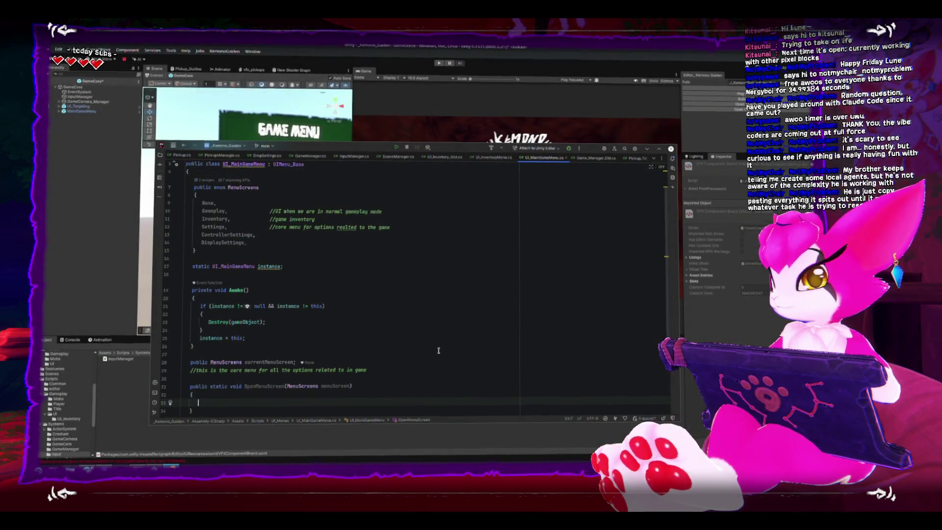
scroll(433, 353, down, 2)
Write switch(menuScreen) with a MenuScreens.None case that just breaks.
text(sw)
text(itch(menuScreen)
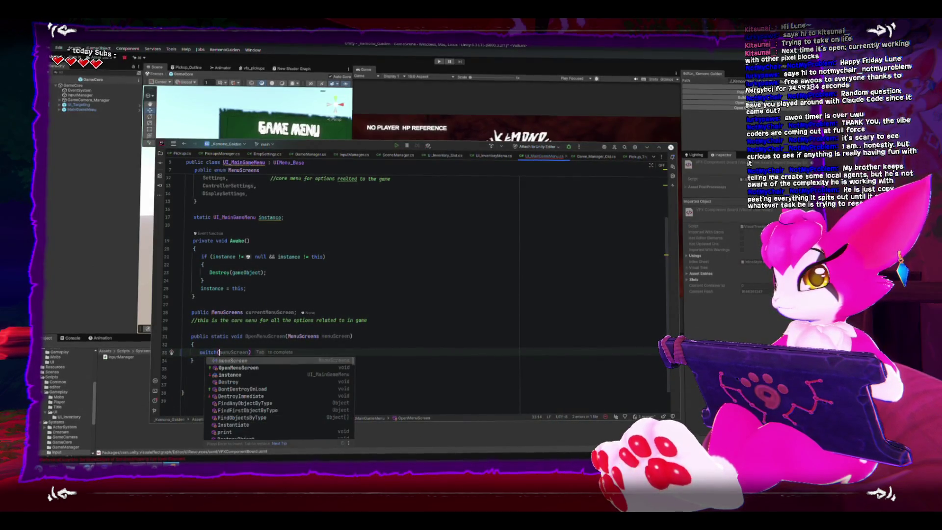
key(End)
key(Return)
text({)
key(Return)
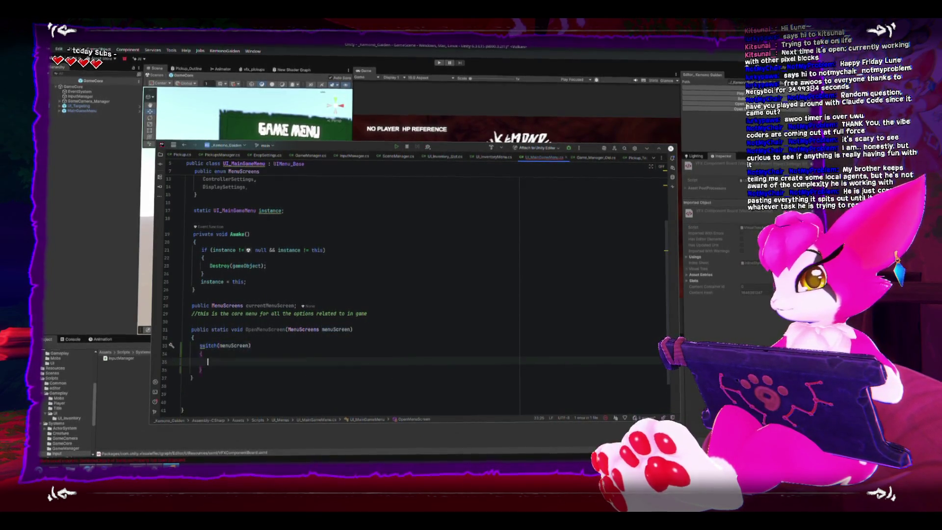
text(case)
key(Tab)
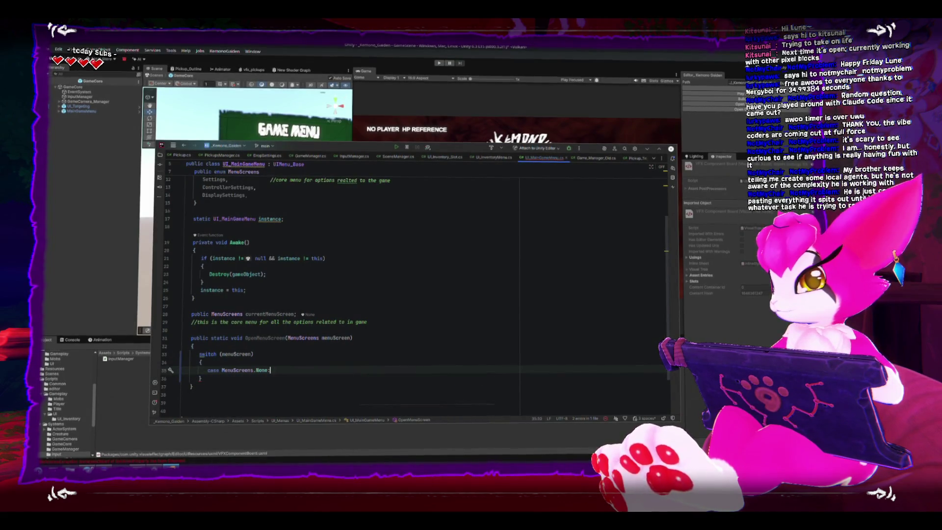
key(Return)
text(br)
key(Return)
key(Return)
Add Gameplay and Inventory cases to the switch, each ending in break.
text(case)
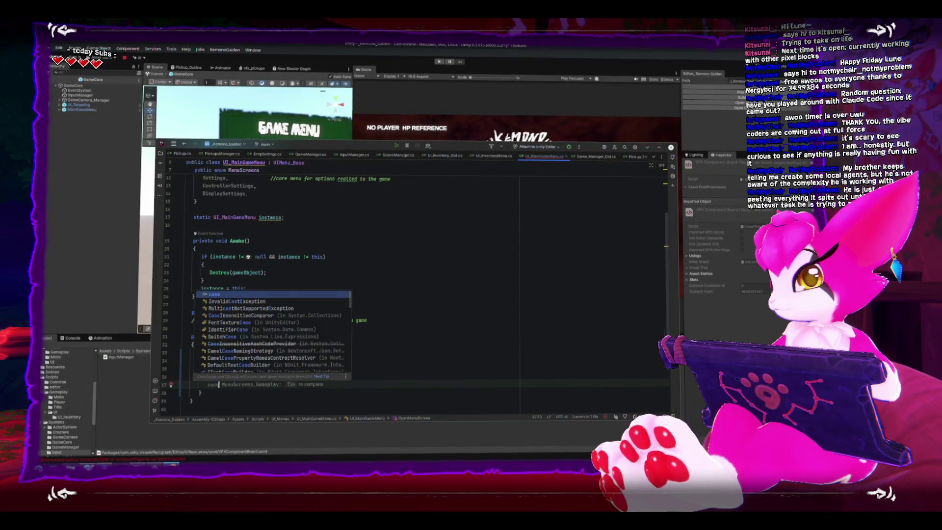
key(Tab)
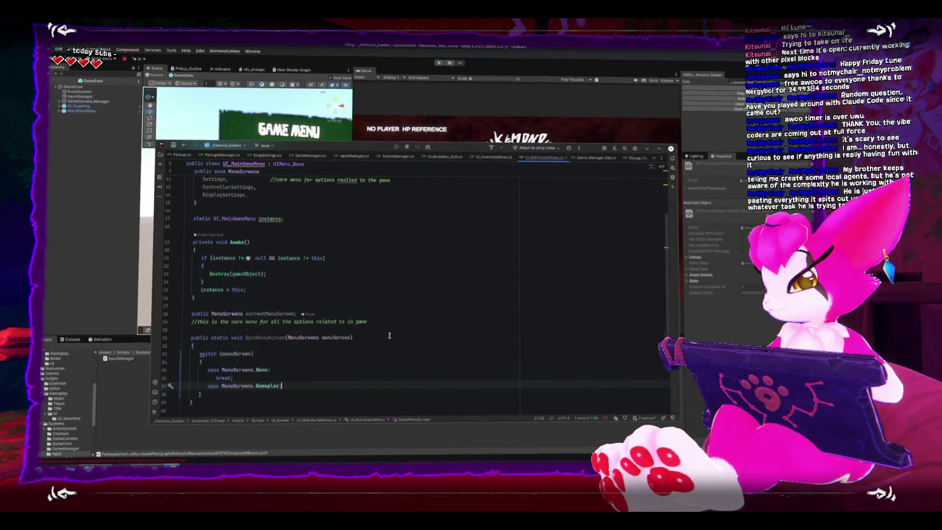
key(Return)
text(brea)
key(Return)
key(Return)
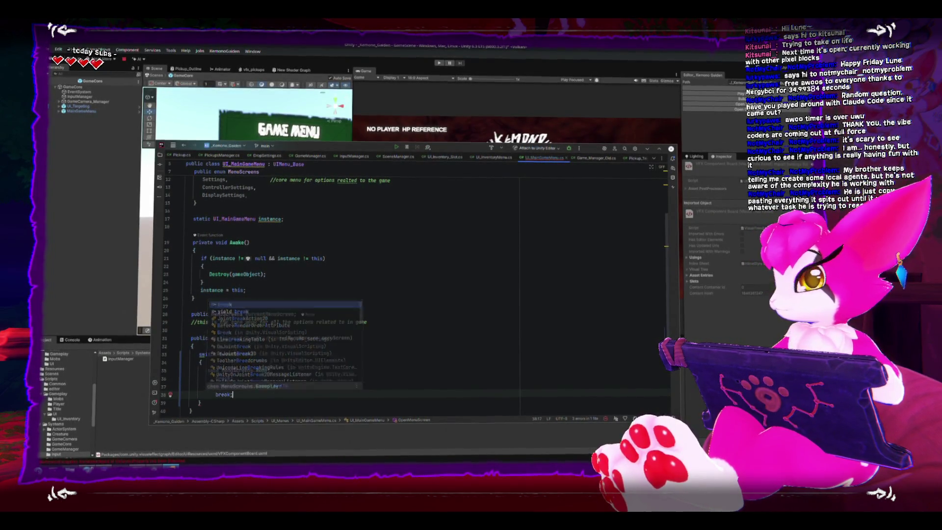
scroll(370, 320, down, 3)
key(Tab)
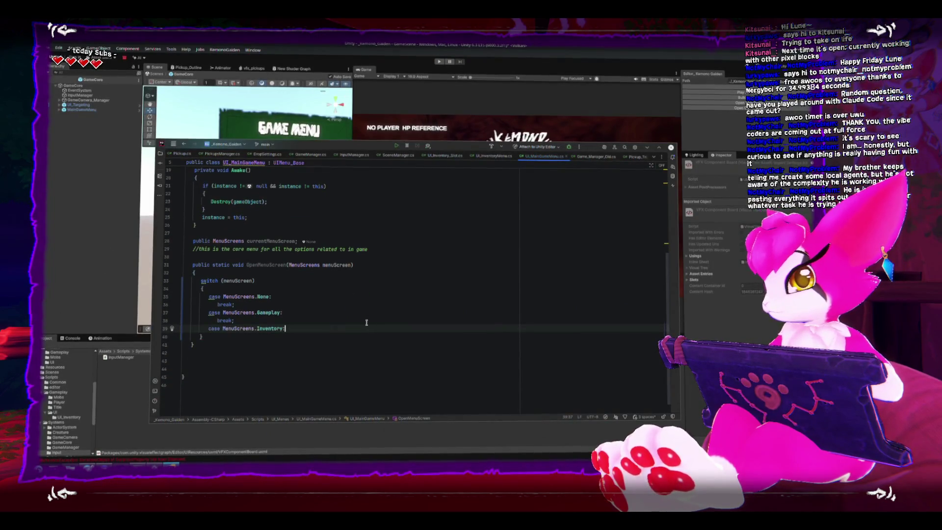
key(Return)
key(Tab)
Add a Settings case with break and leave a blank line below the switch.
key(Return)
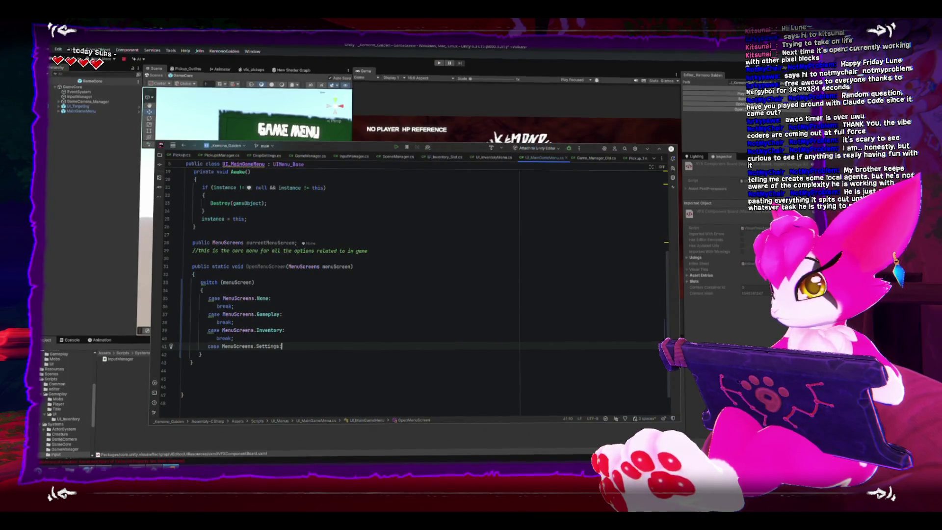
key(Tab)
key(Return)
key(Tab)
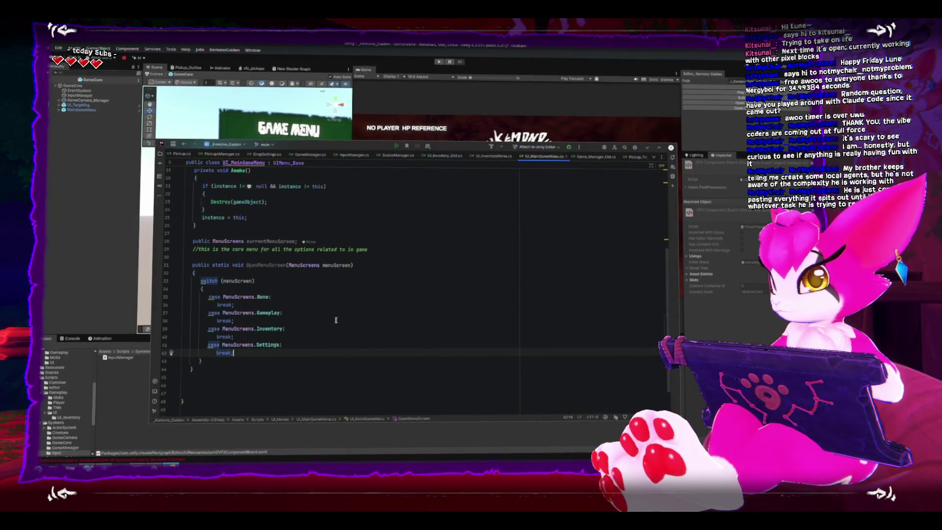
key(Down)
key(Down)
key(Return)
key(Return)
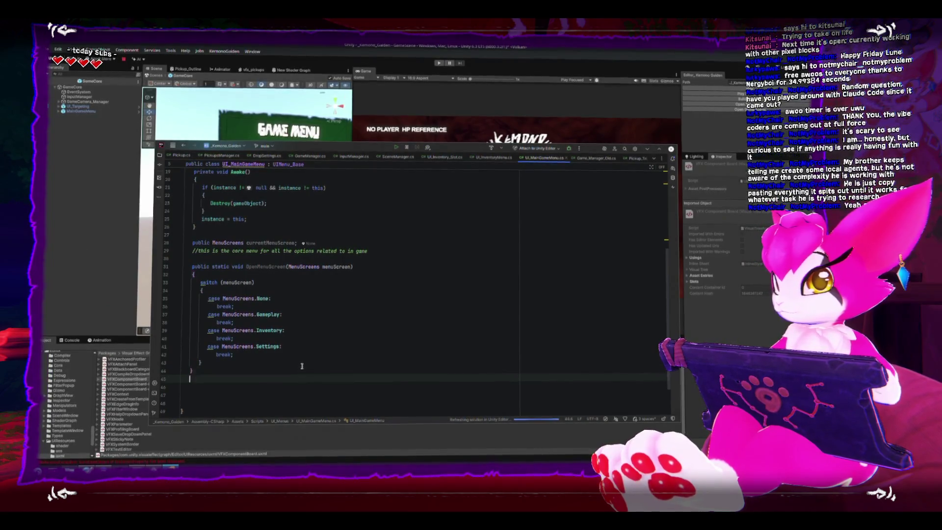
Add a public static CloseMenuScreen() method calling instance.CloseMenu(); and save.
text(public static void CloseMenuScreen()
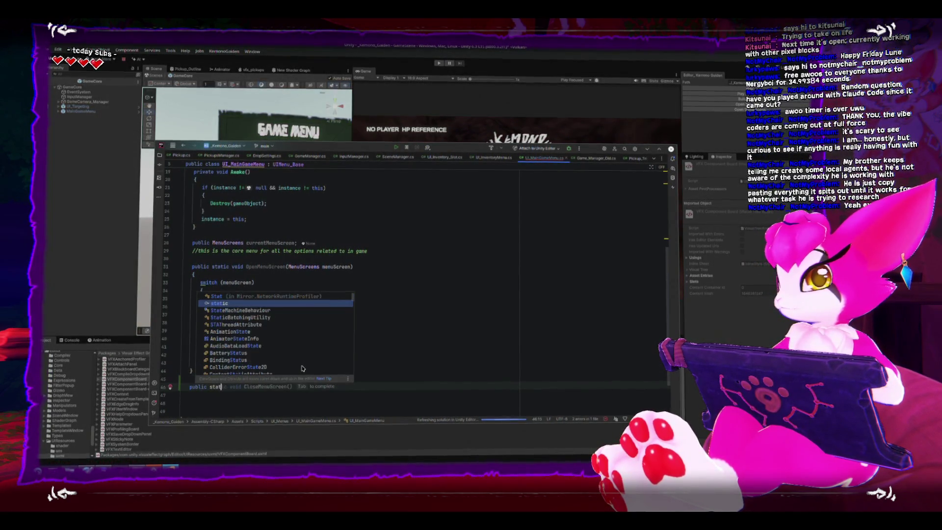
key(Return)
text({)
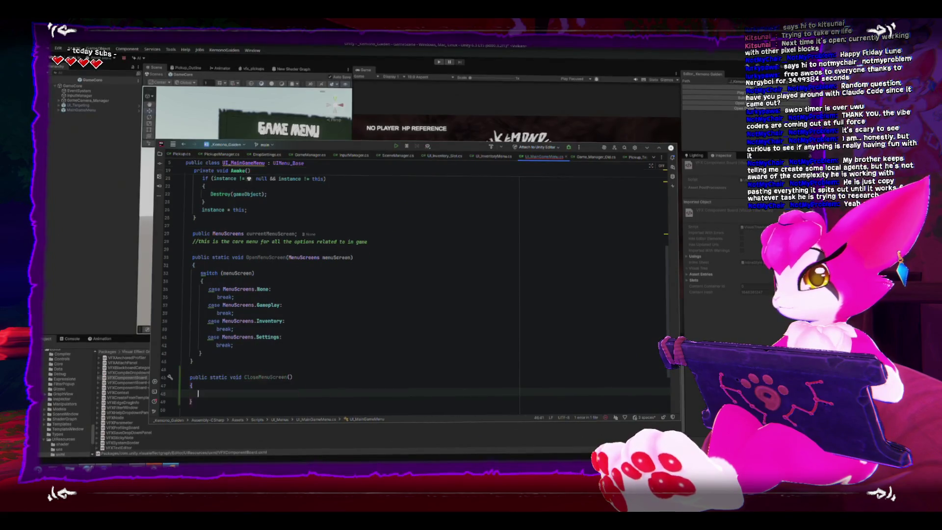
key(Return)
text(inst)
key(Return)
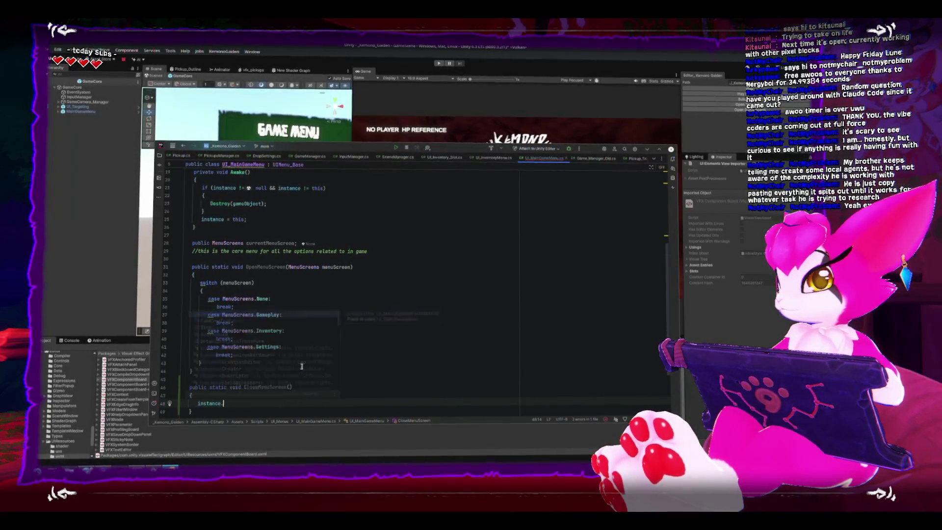
text(.CloseMenu();)
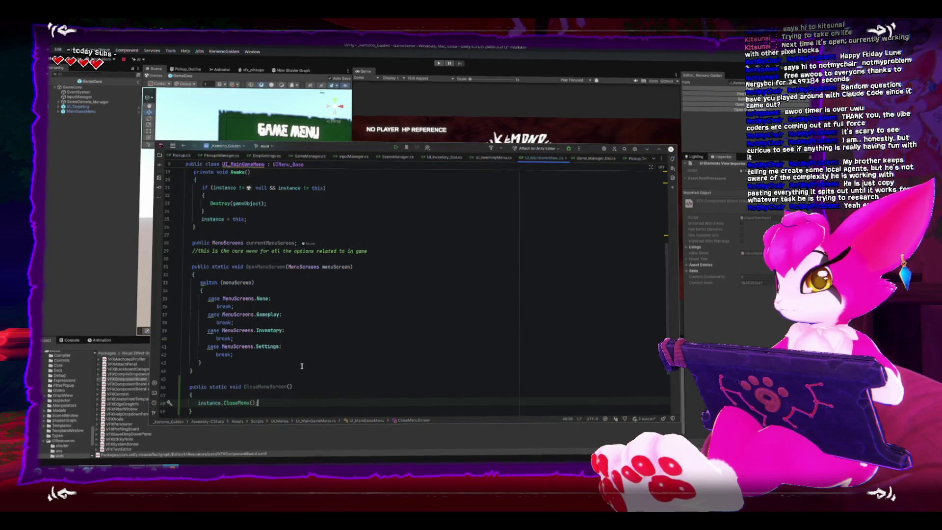
scroll(274, 332, up, 1)
key(ctrl+s)
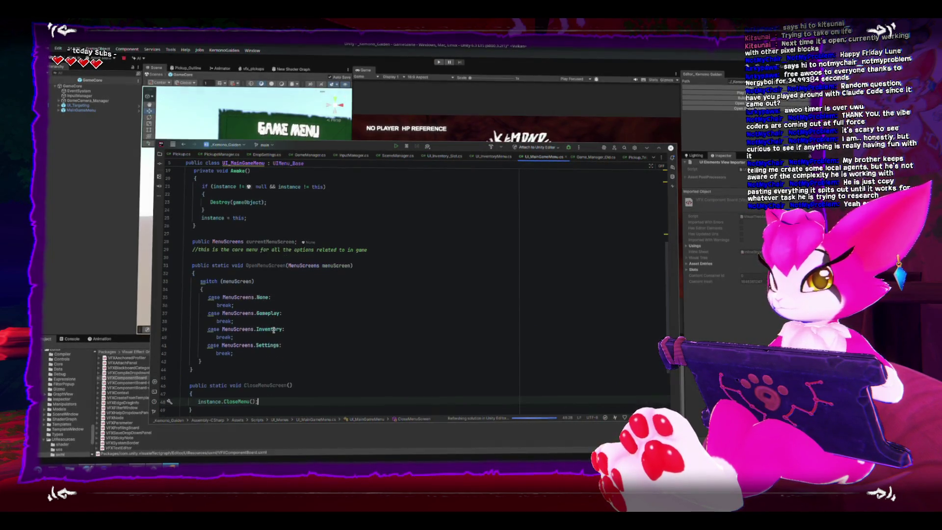
Make the None case call instance.CloseMenu(); before its break.
scroll(275, 326, down, 1)
click(291, 300)
key(Return)
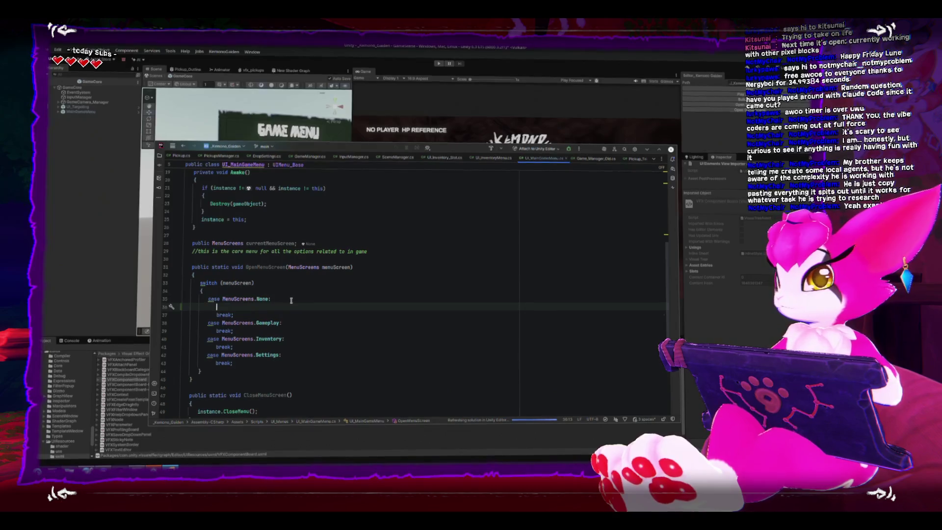
text(instance.cl)
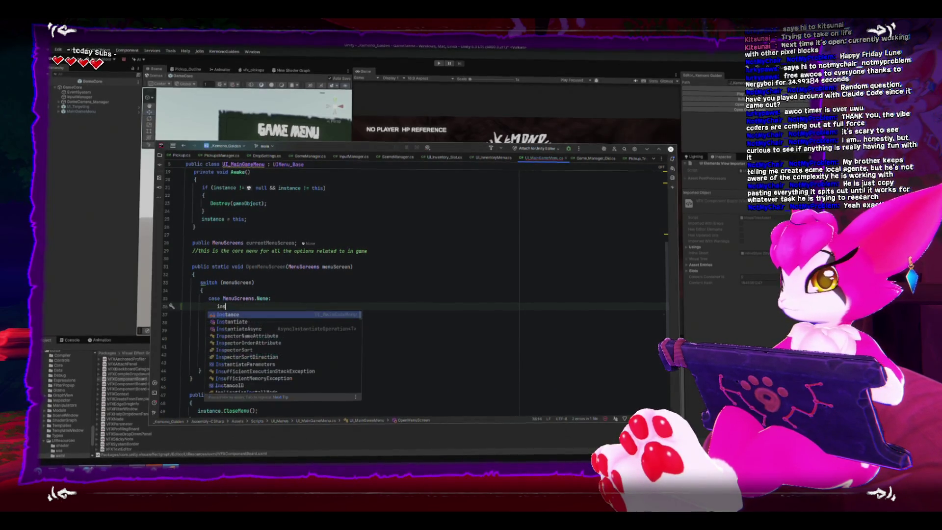
key(Return)
text(;)
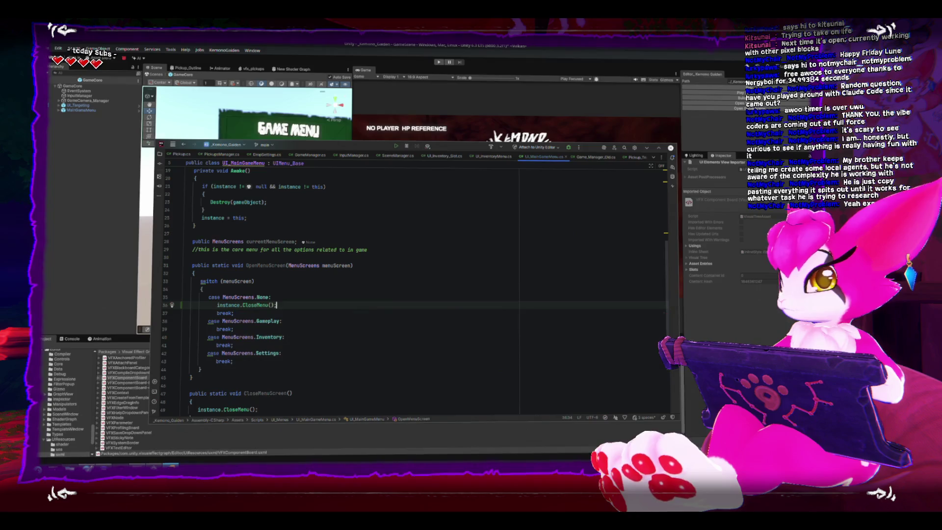
Try edits in the Gameplay and Inventory cases, then delete and restore None's CloseMenu call.
click(282, 322)
key(Return)
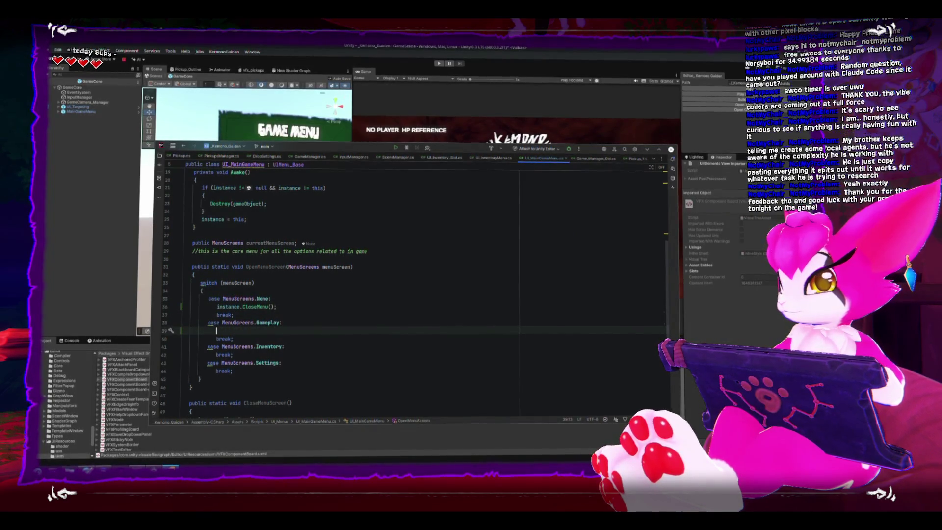
key(BackSpace)
click(284, 339)
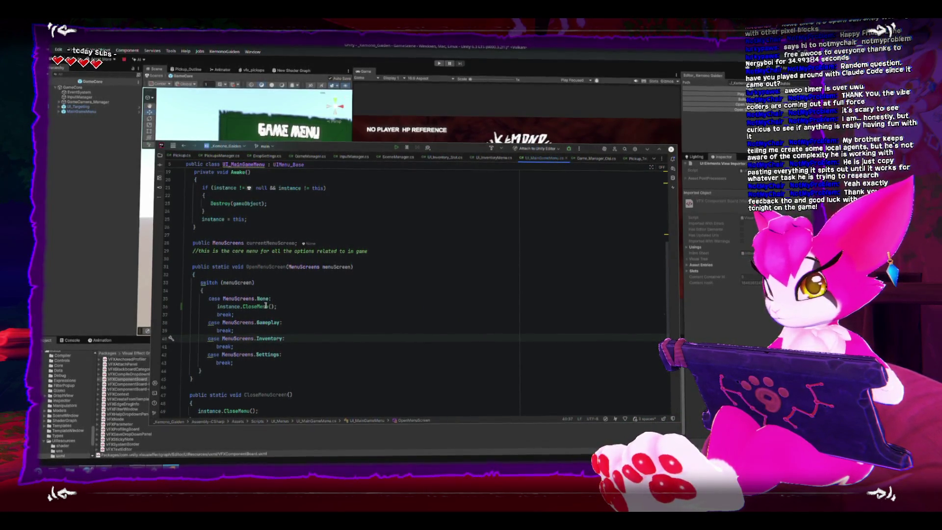
scroll(265, 306, down, 1)
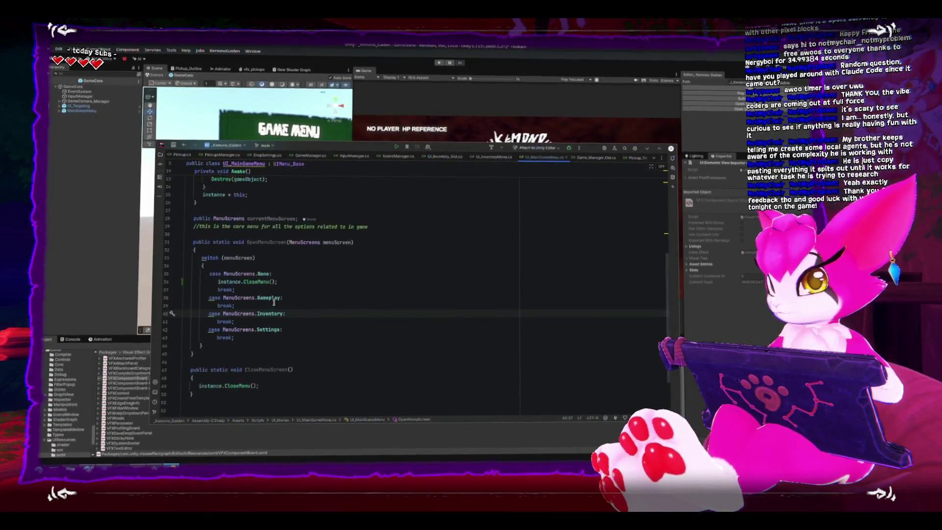
click(311, 283)
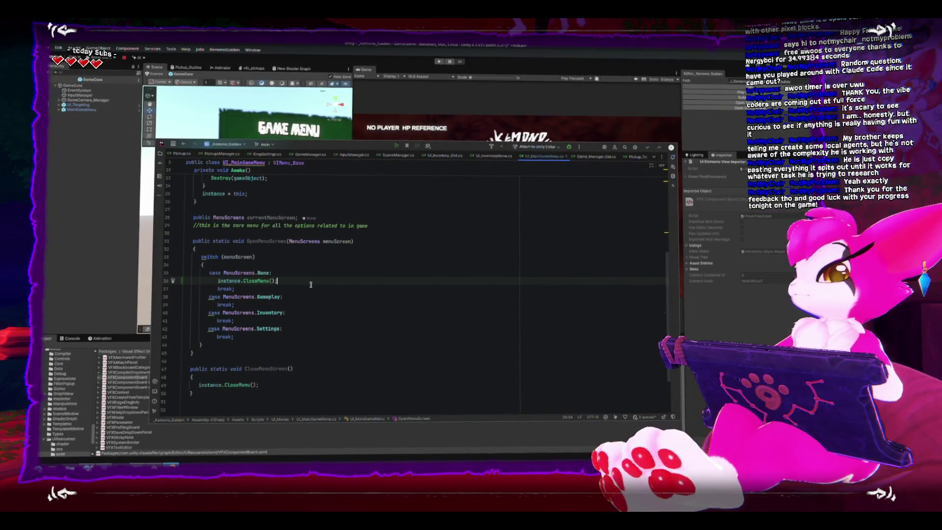
key(shift+Home)
key(BackSpace)
key(BackSpace)
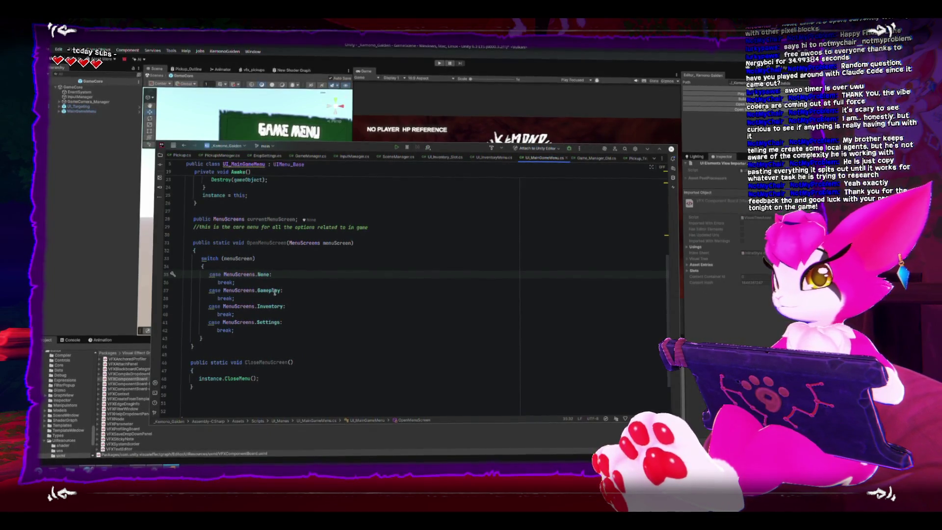
key(ctrl+z)
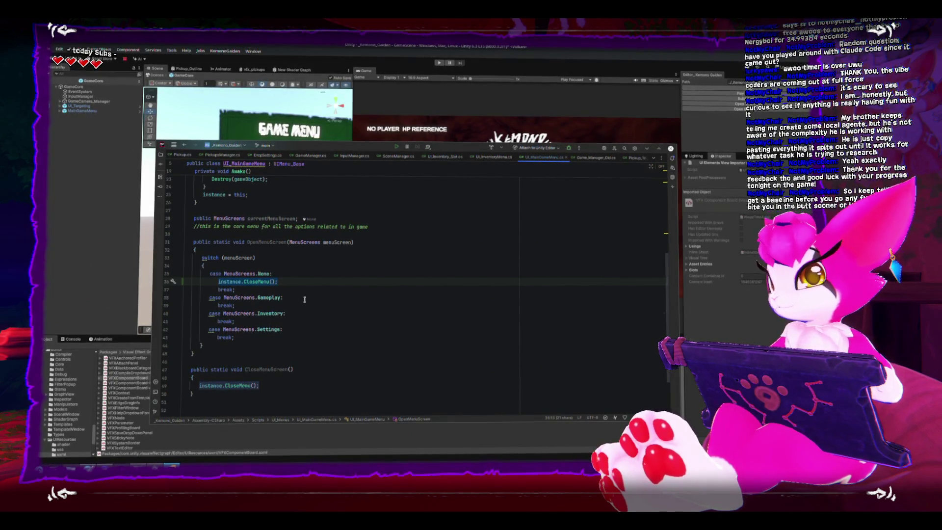
Open a blank line under case MenuScreens.Gameplay, above its break.
click(305, 298)
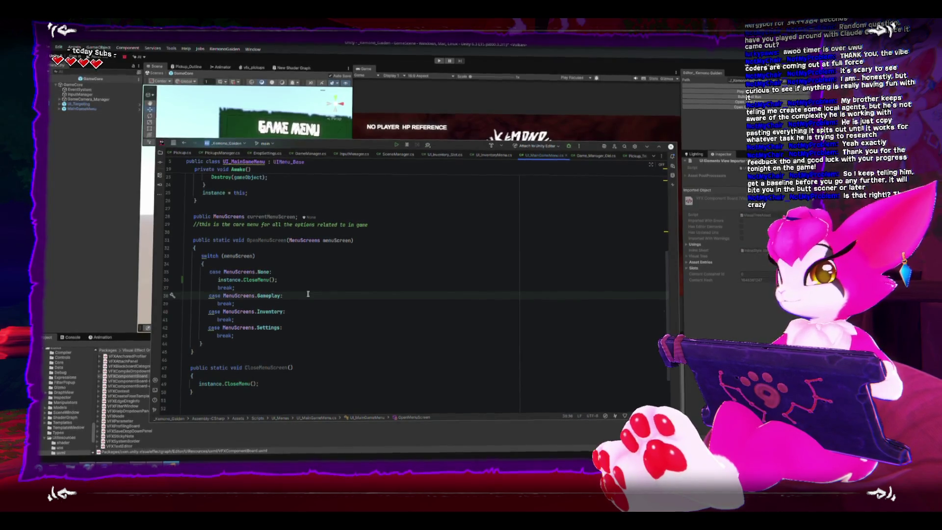
key(Return)
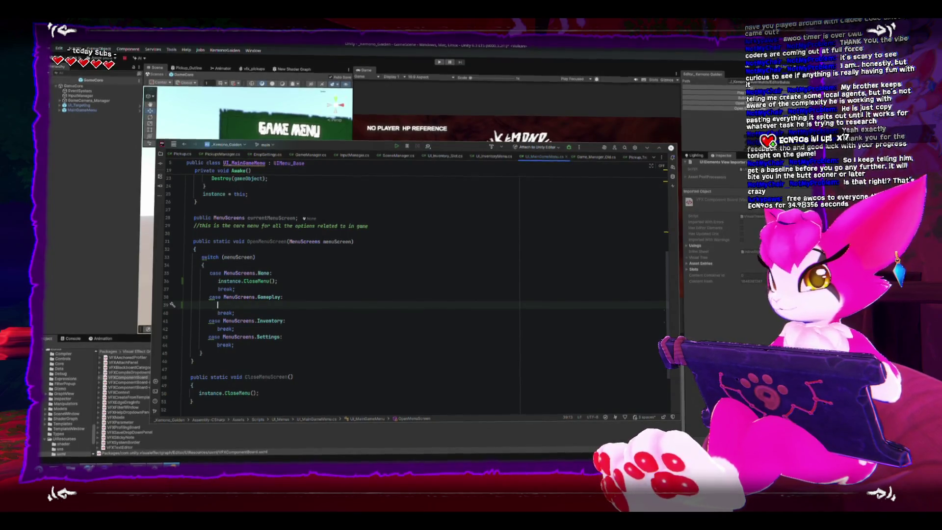
Move the blank line under the Inventory case and browse instance's member suggestions.
key(alt+shift+Down)
key(alt+shift+Down)
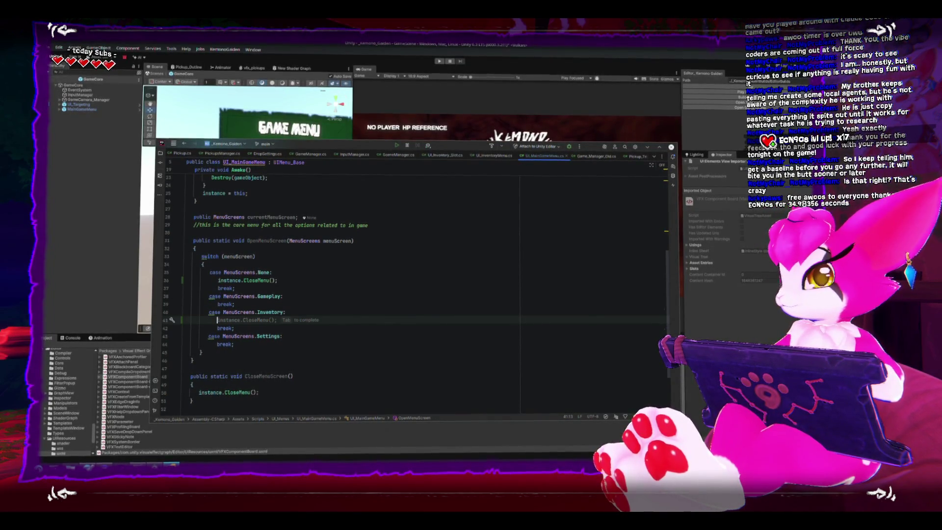
text(instac)
key(BackSpace)
text(nce.)
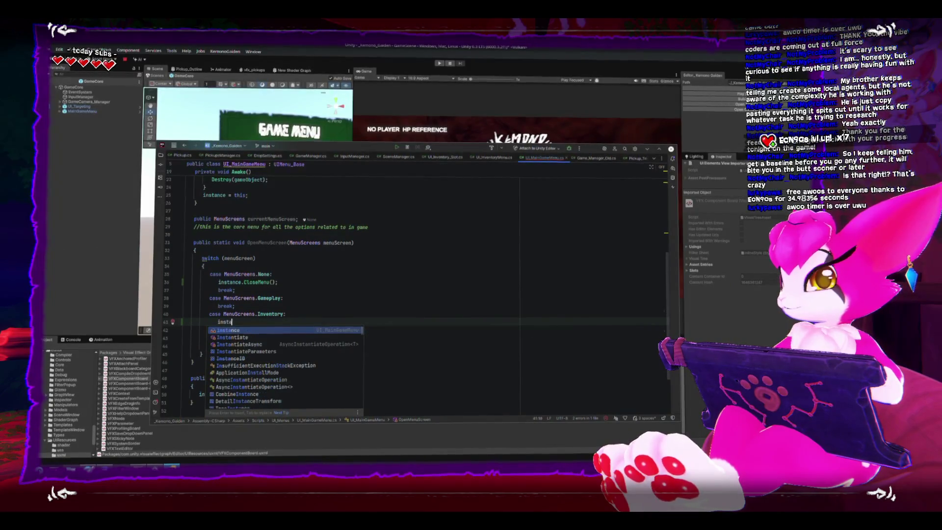
text(open)
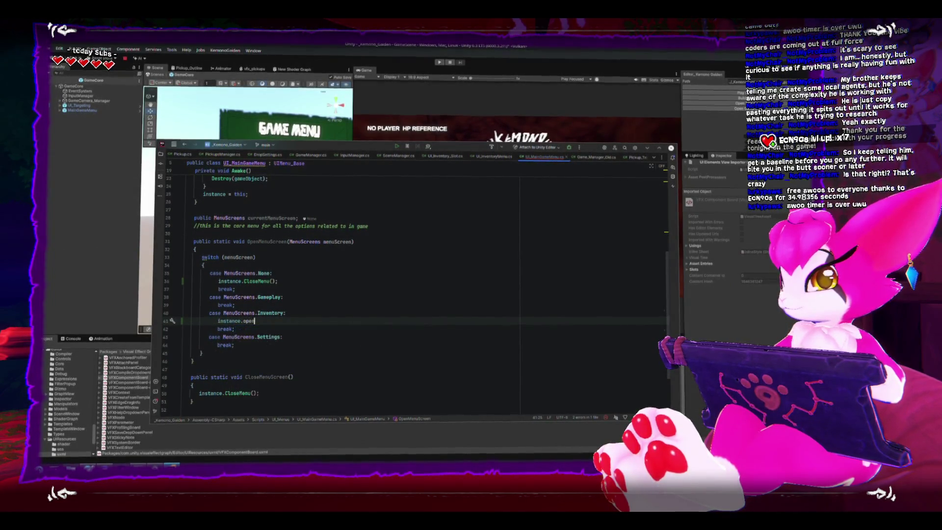
key(BackSpace)
key(BackSpace)
key(BackSpace)
key(BackSpace)
text(m)
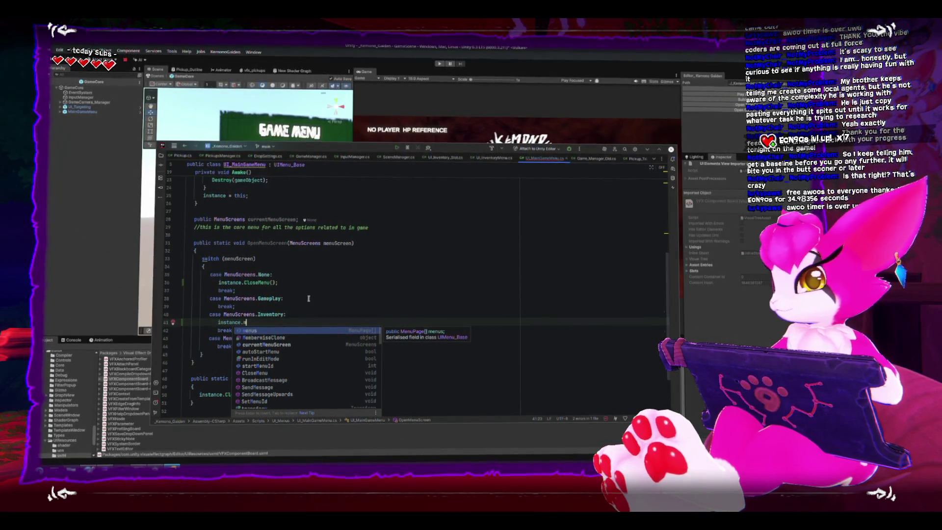
key(Down)
key(Down)
key(Down)
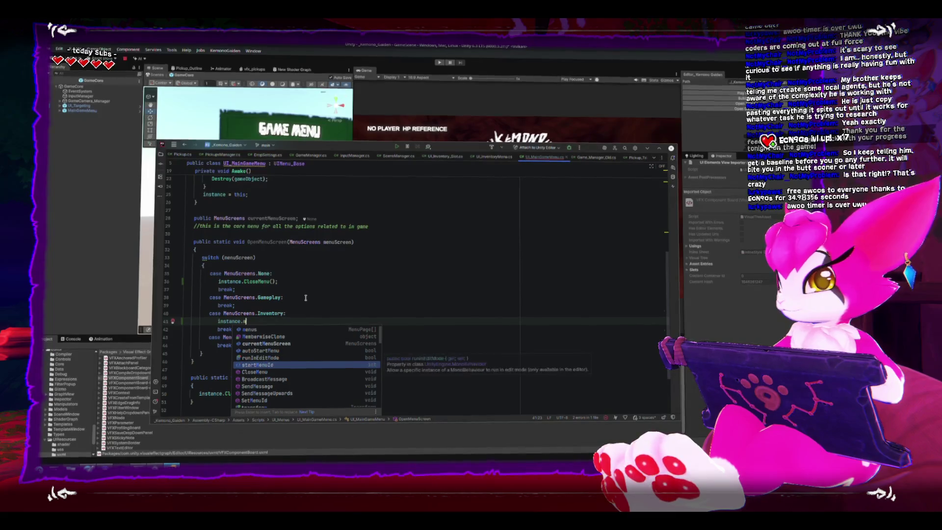
key(Down)
key(Up)
key(Up)
key(Up)
key(Down)
key(Down)
key(Down)
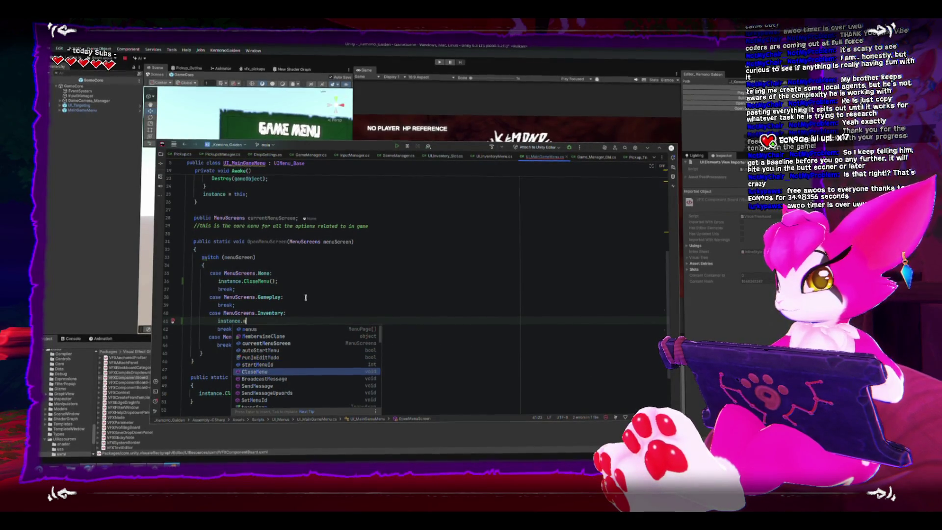
key(Down)
key(Down)
key(Down)
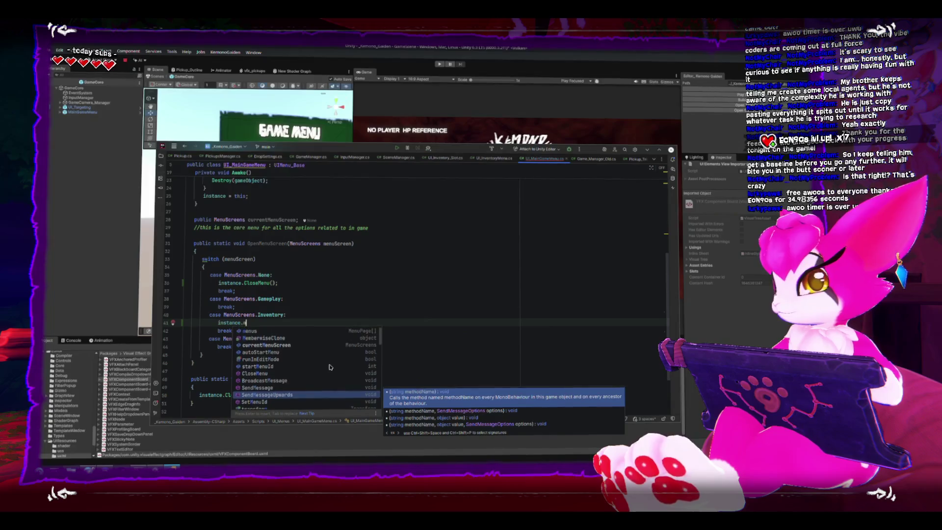
click(343, 345)
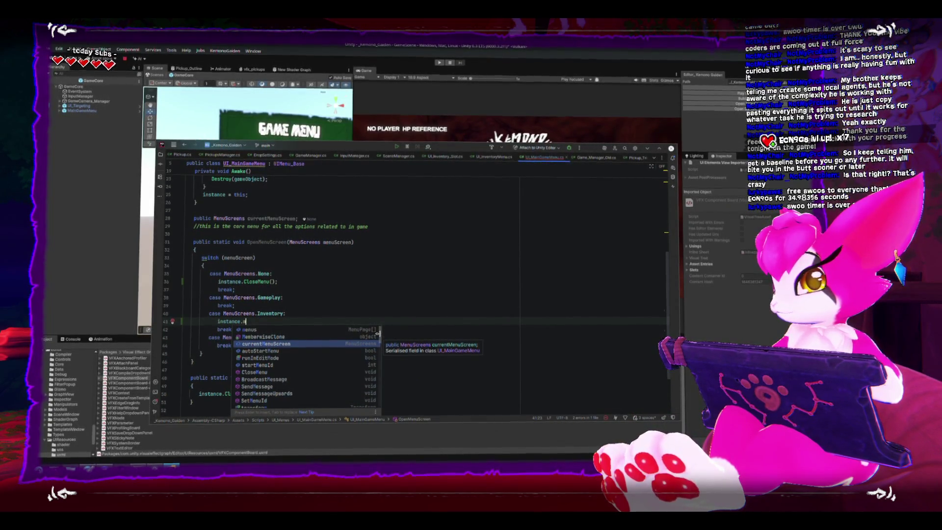
drag(378, 333, 386, 376)
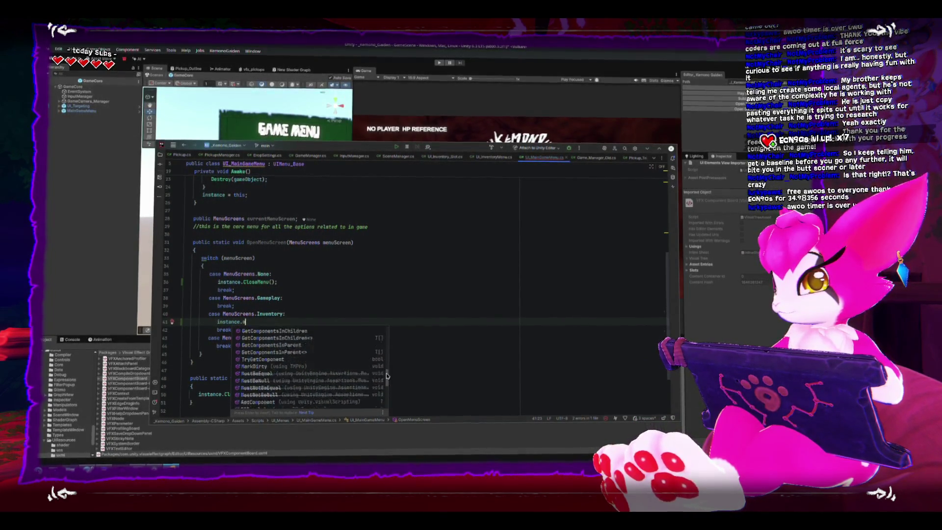
Retype the Inventory case line as a call to instance.SetMenuId().
click(372, 291)
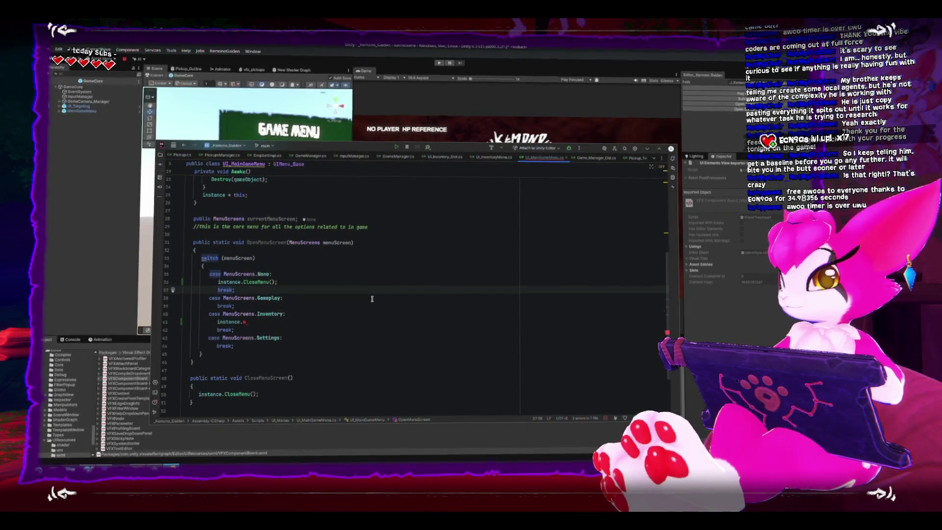
key(Down)
key(Down)
key(Down)
key(shift+Home)
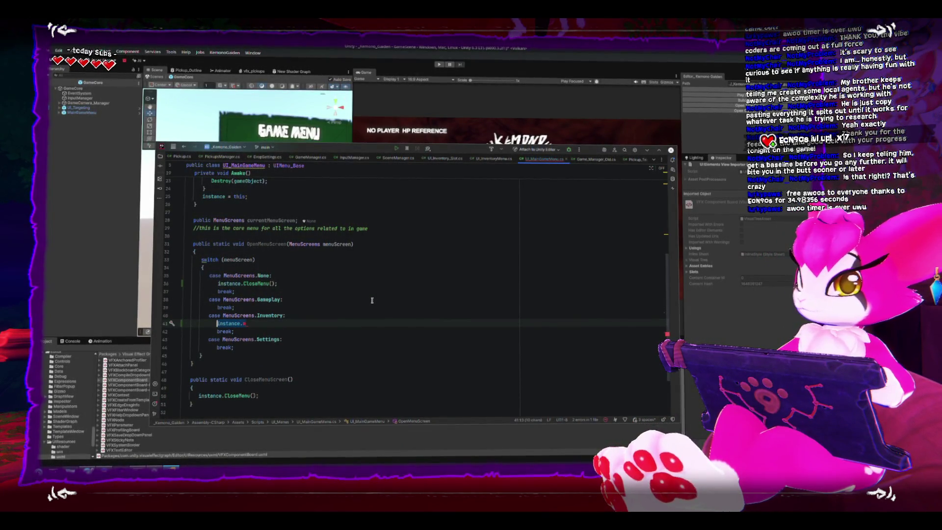
text(ins)
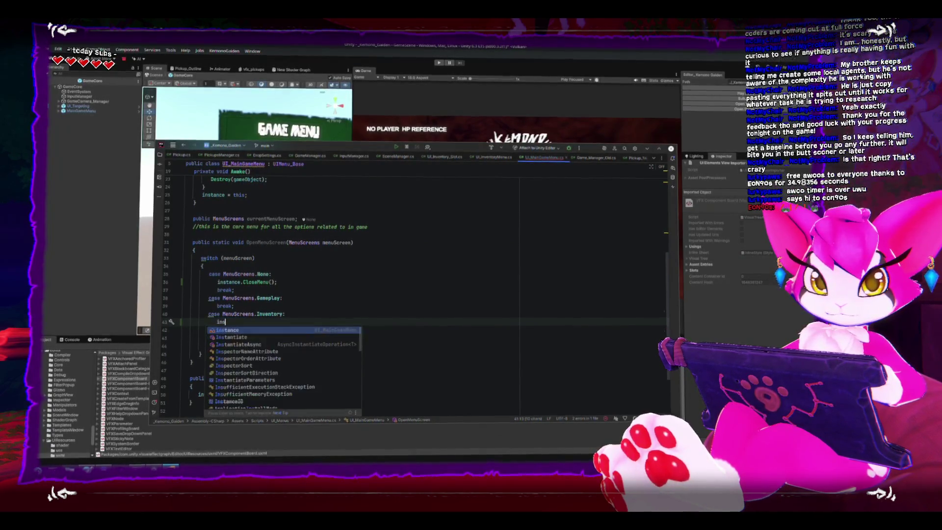
text(tance.set)
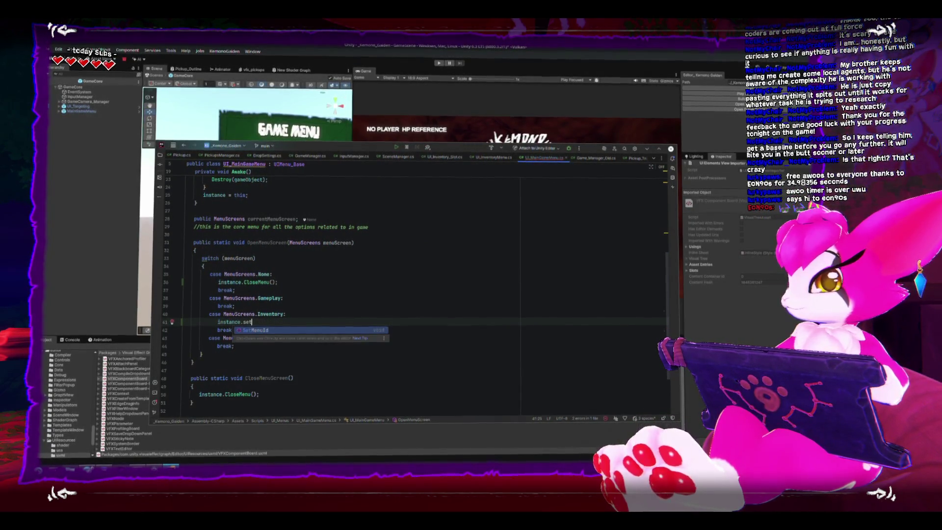
key(Return)
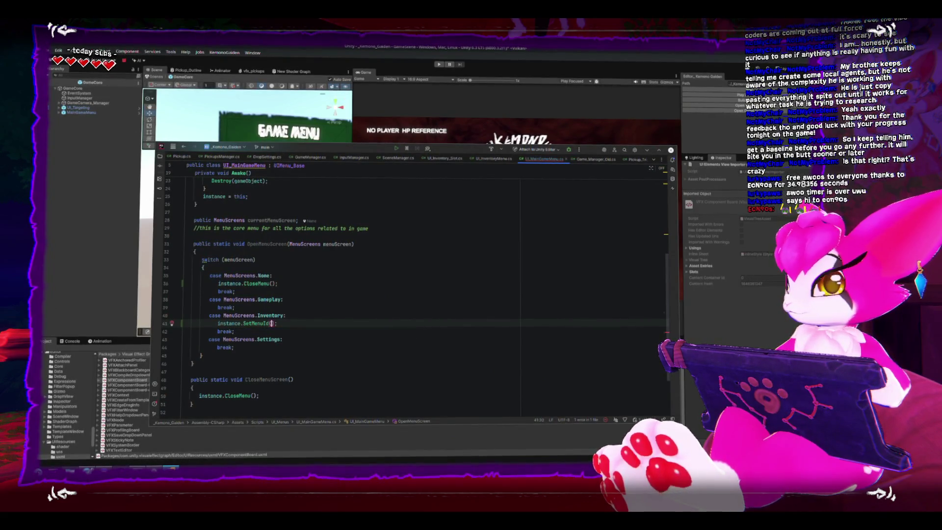
scroll(321, 317, up, 1)
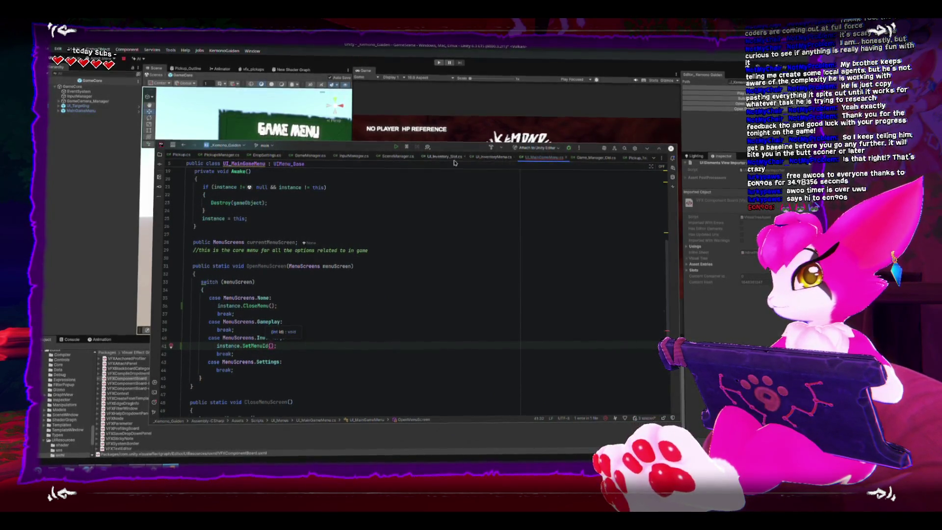
click(75, 105)
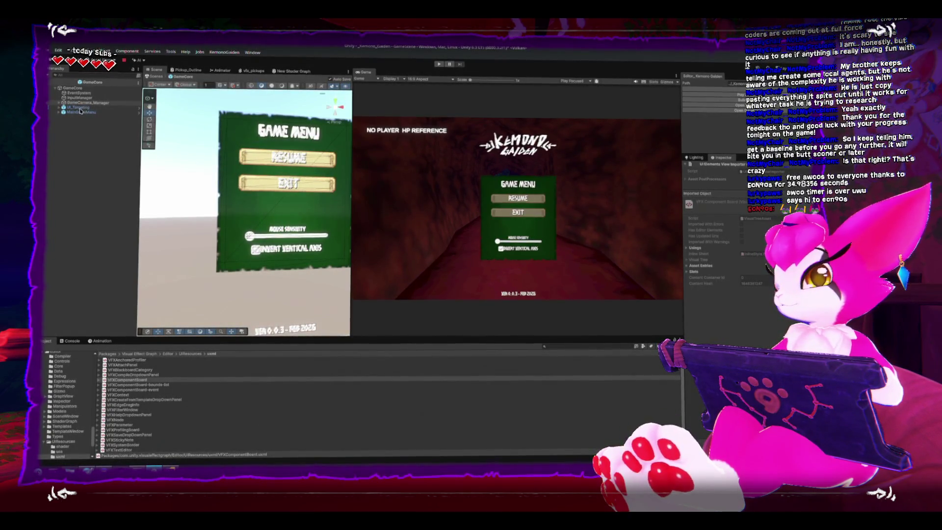
click(77, 108)
click(60, 107)
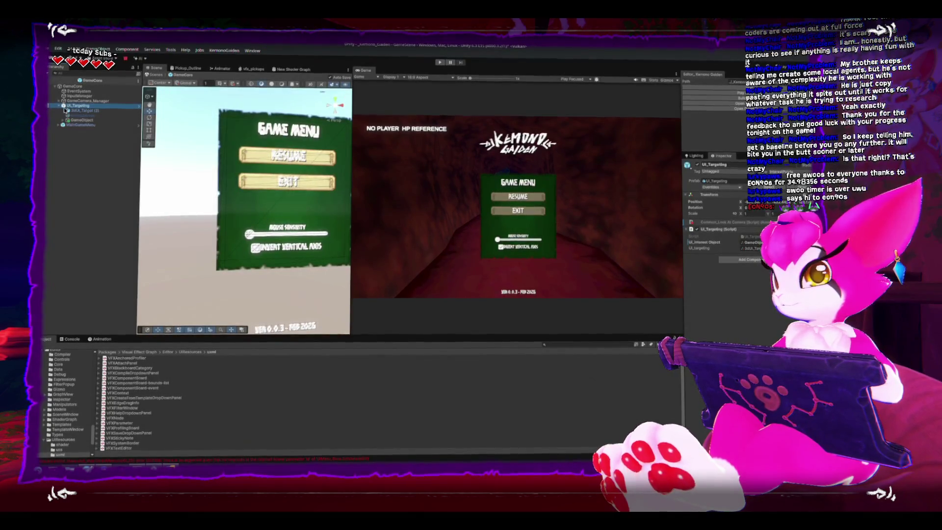
click(60, 106)
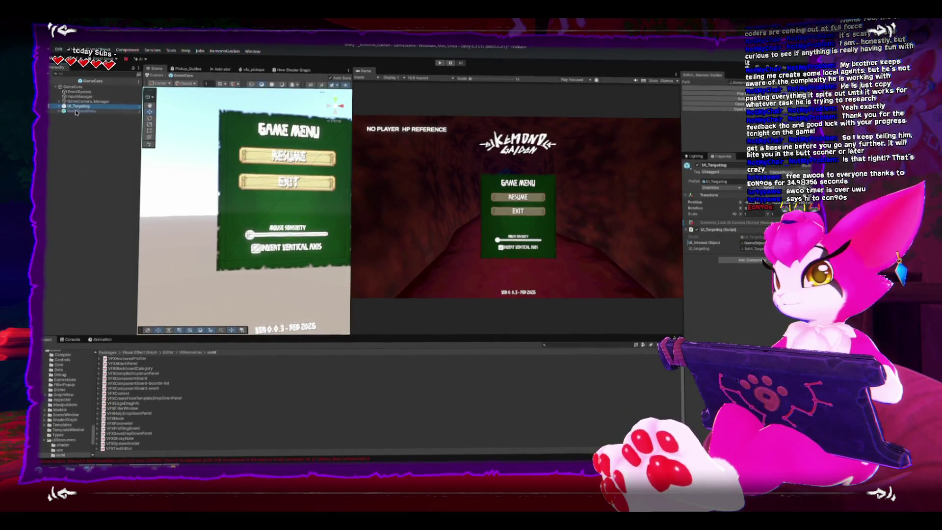
click(76, 111)
click(60, 111)
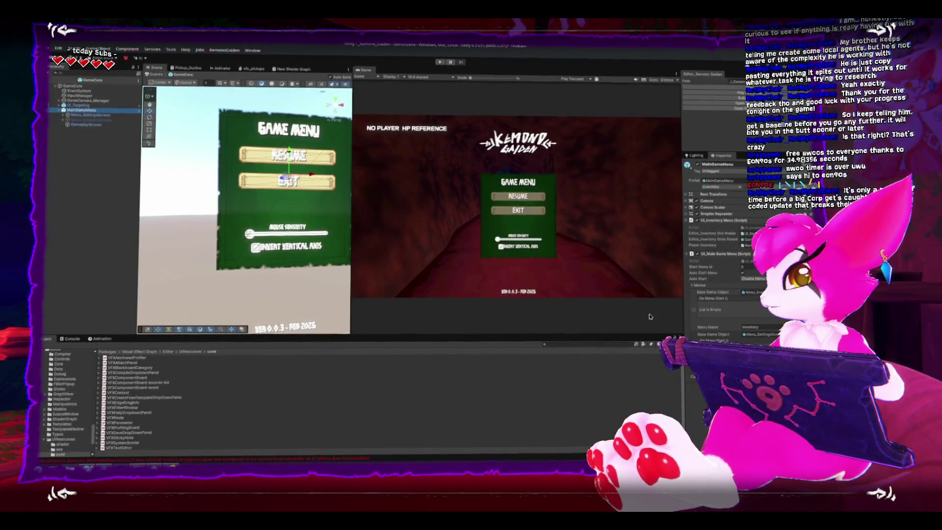
key(alt+Tab)
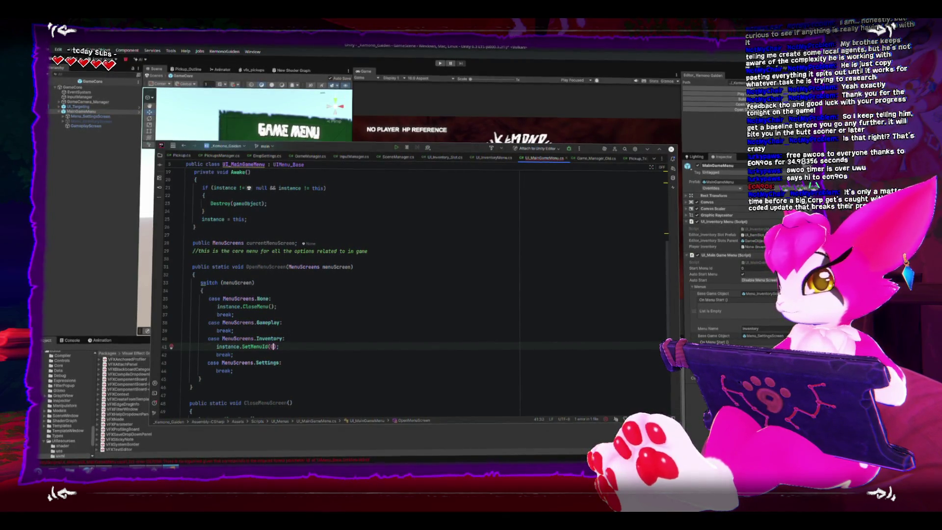
Pass 0 to the Inventory SetMenuId call and add instance.SetMenuId(1); under the Settings case.
text(0)
key(Down)
key(Down)
key(End)
key(Return)
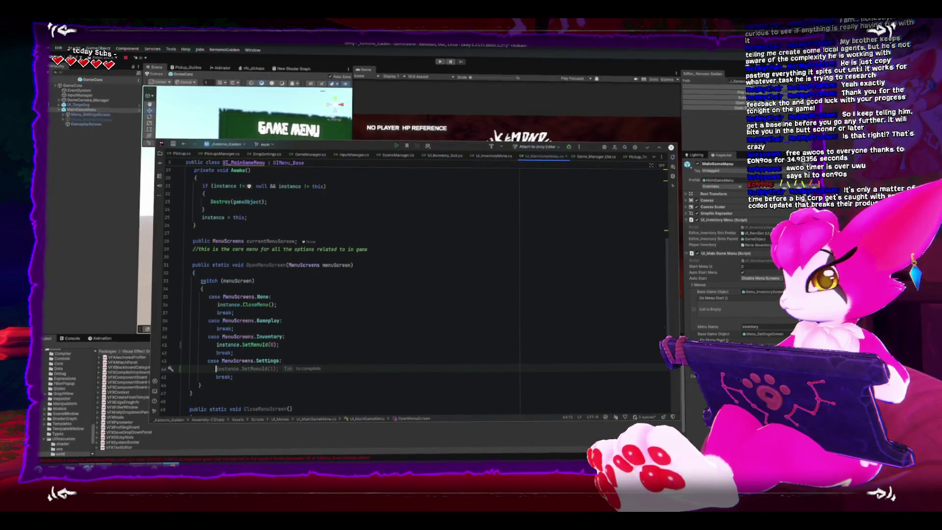
key(Tab)
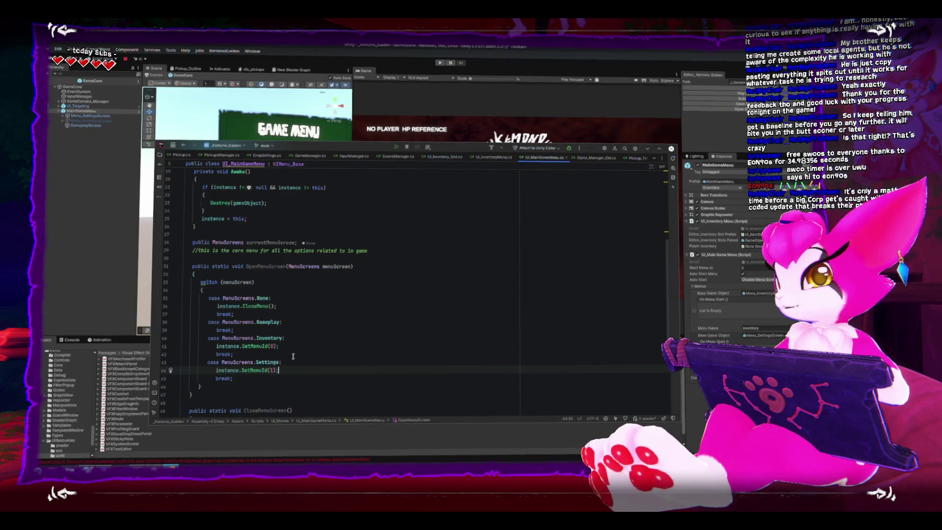
scroll(293, 356, up, 4)
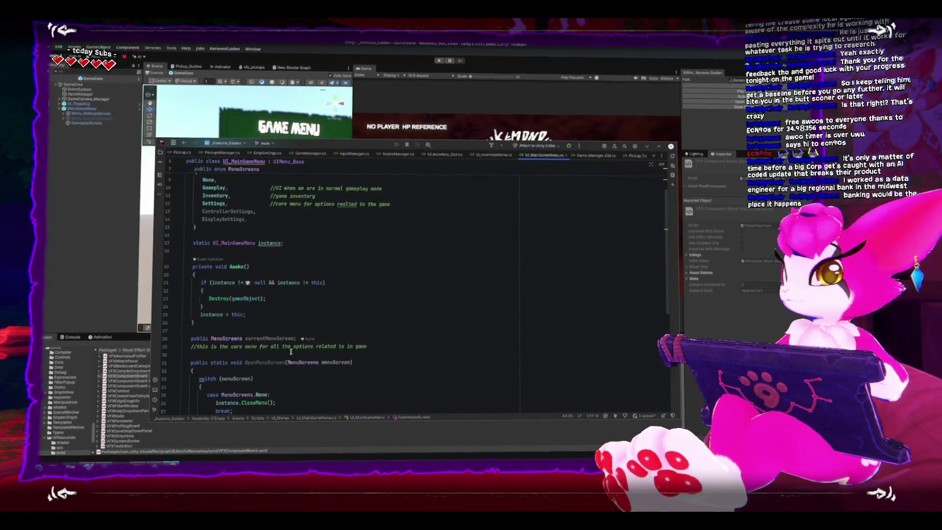
Review the finished OpenMenuScreen switch, then minimize Rider to bring Unity's scene and game views forward.
scroll(292, 351, down, 2)
scroll(331, 316, down, 5)
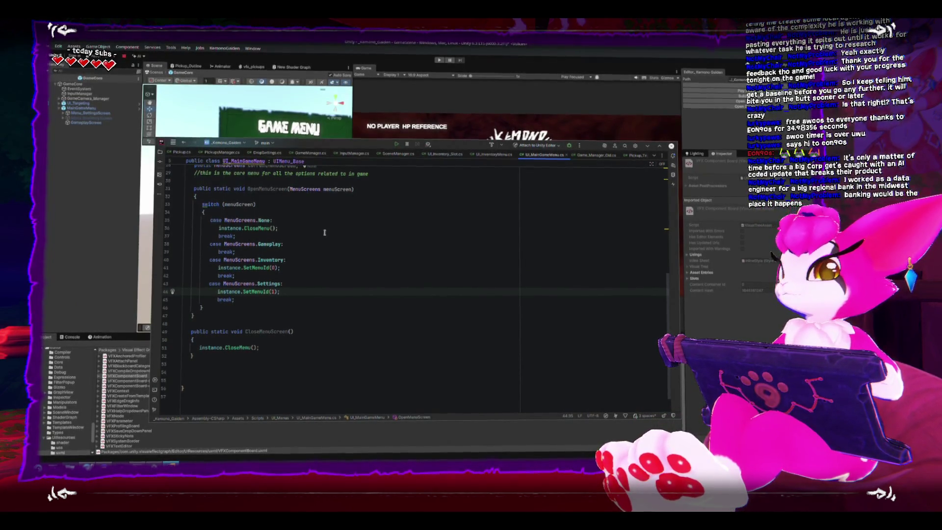
click(647, 146)
key(alt+Tab)
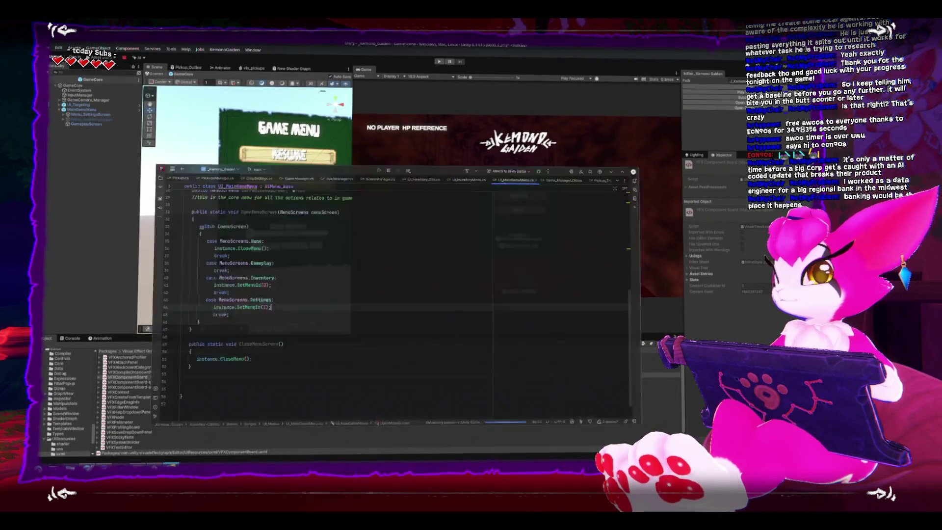
scroll(279, 366, up, 5)
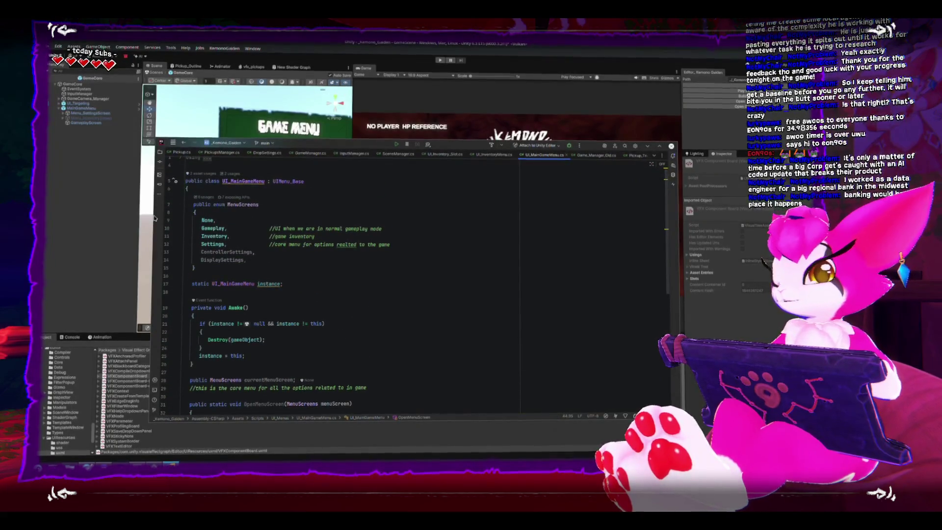
click(269, 109)
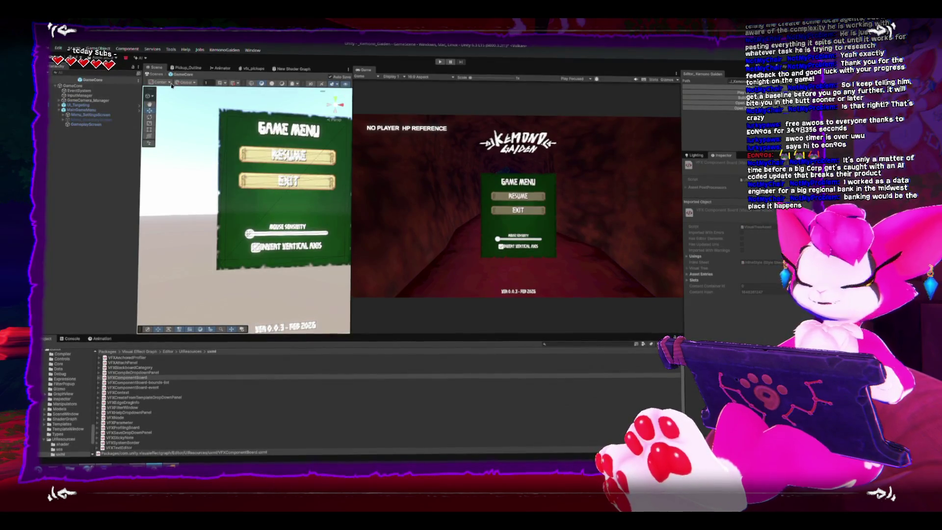
Exit prefab mode, frame the MainGameMenu canvas, then zoom in on Button-resume.
click(155, 73)
click(274, 196)
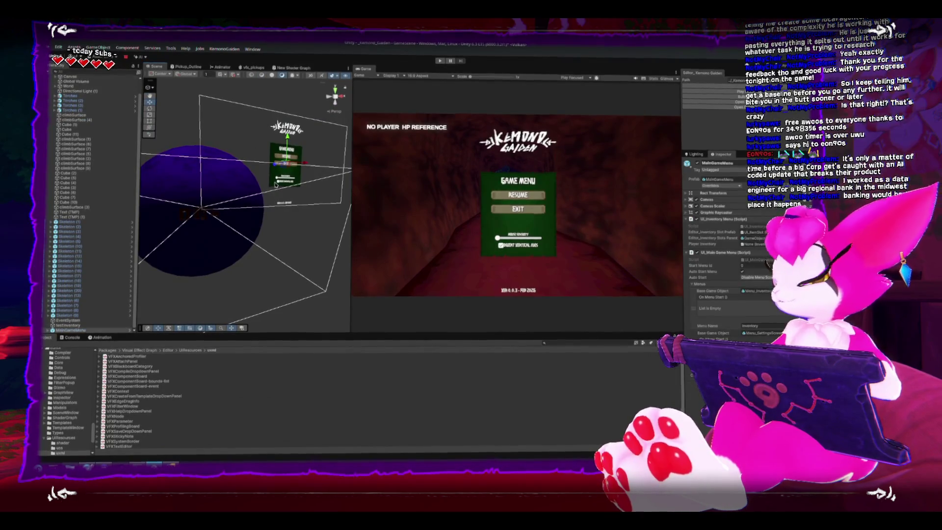
key(f)
scroll(275, 186, up, 3)
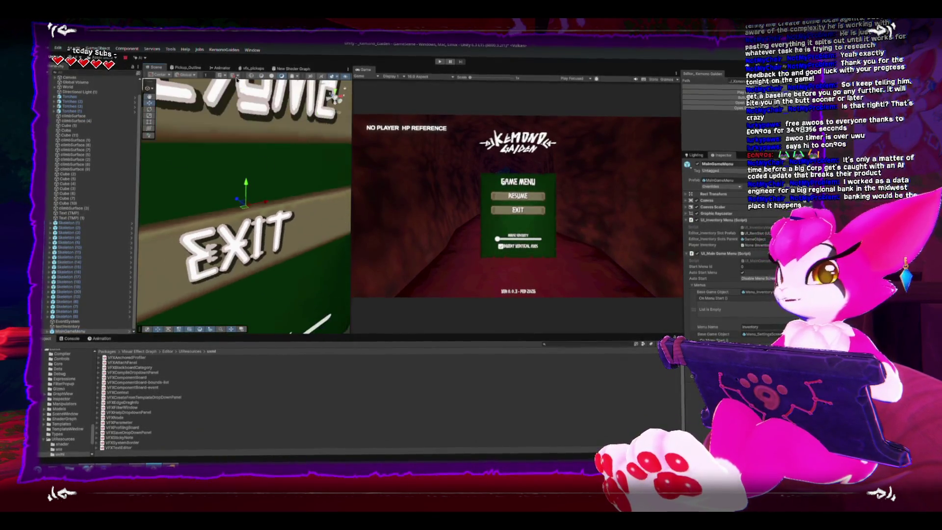
scroll(219, 203, down, 5)
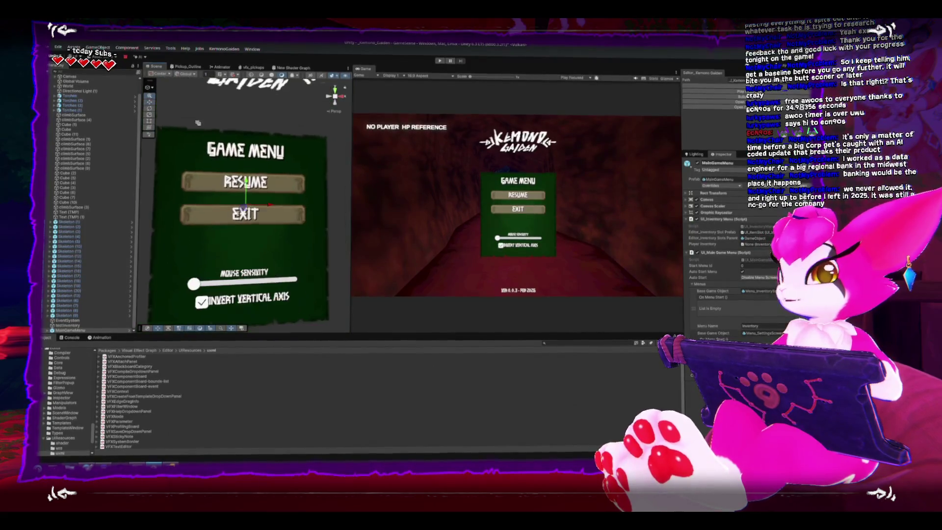
click(220, 199)
key(f)
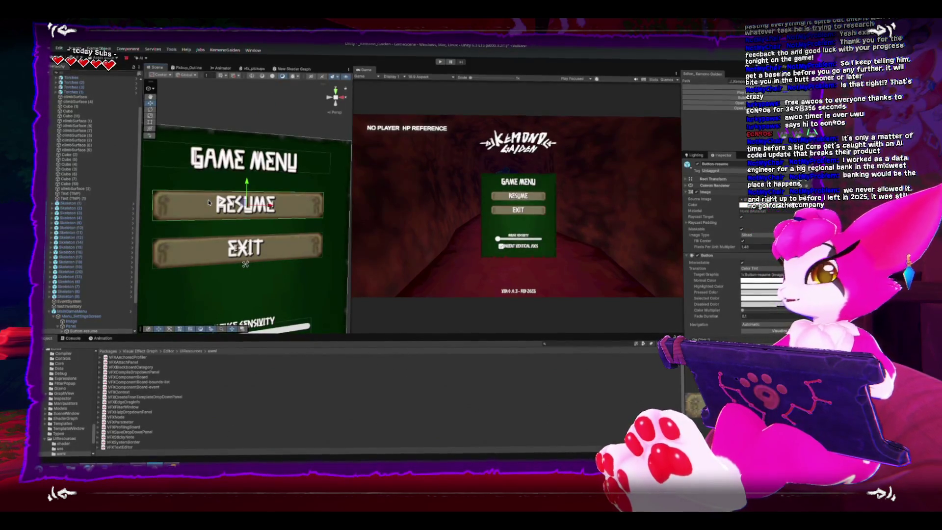
Orbit around the Game Menu and select MainGameMenu, GameplayScreen and the EXIT button.
scroll(216, 230, up, 3)
scroll(222, 259, down, 2)
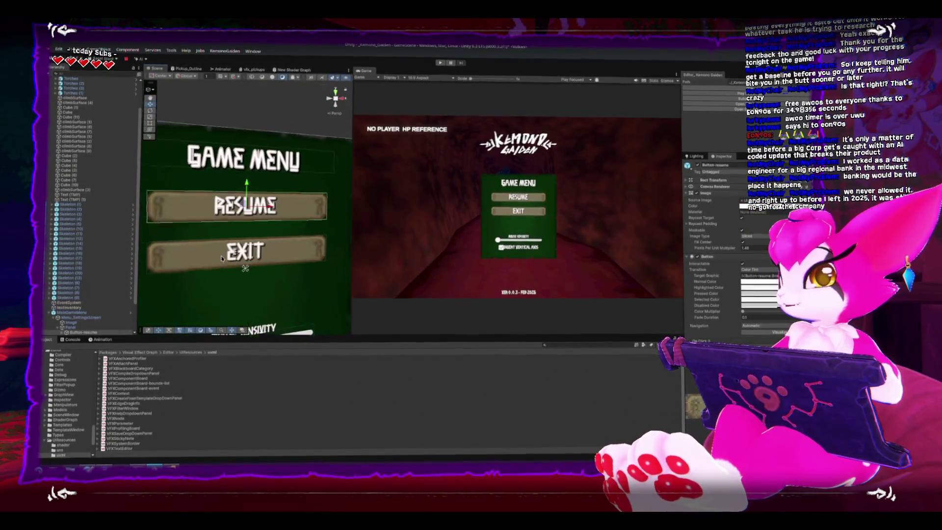
scroll(222, 259, down, 3)
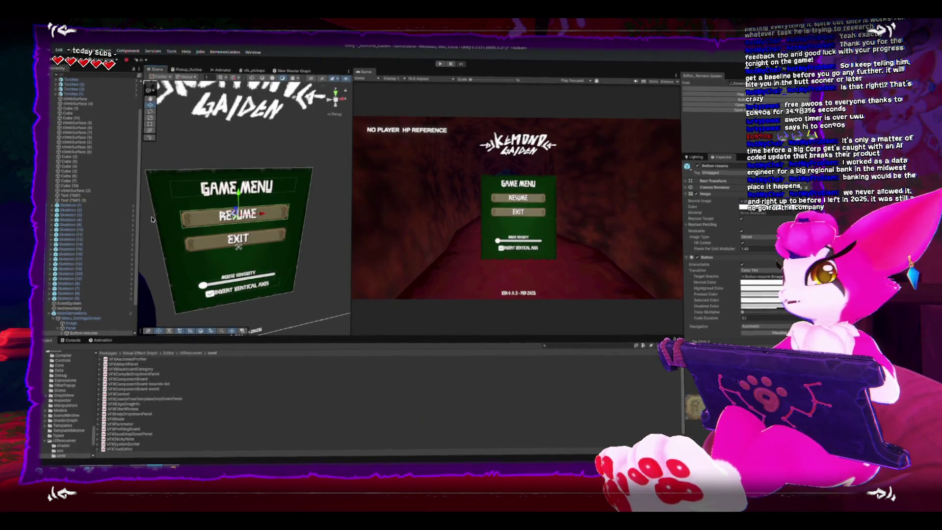
scroll(273, 220, up, 5)
scroll(273, 220, down, 3)
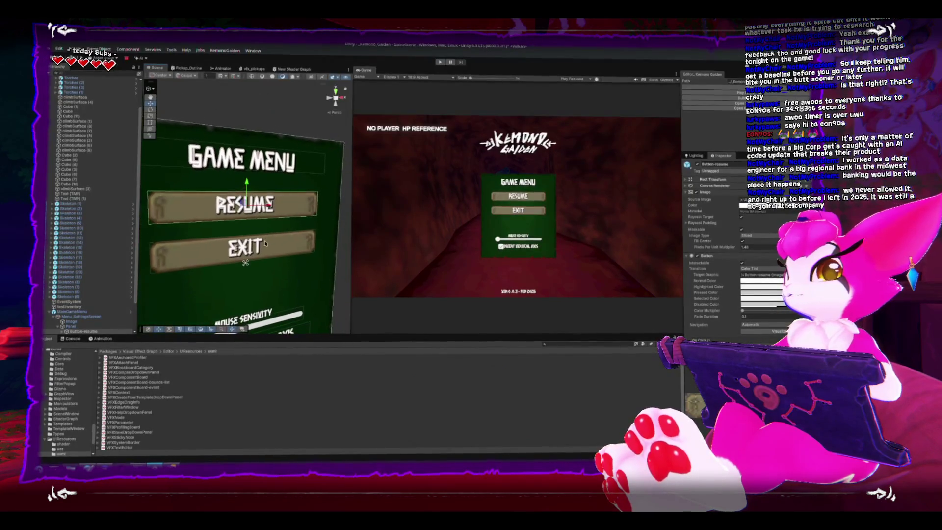
scroll(249, 221, down, 4)
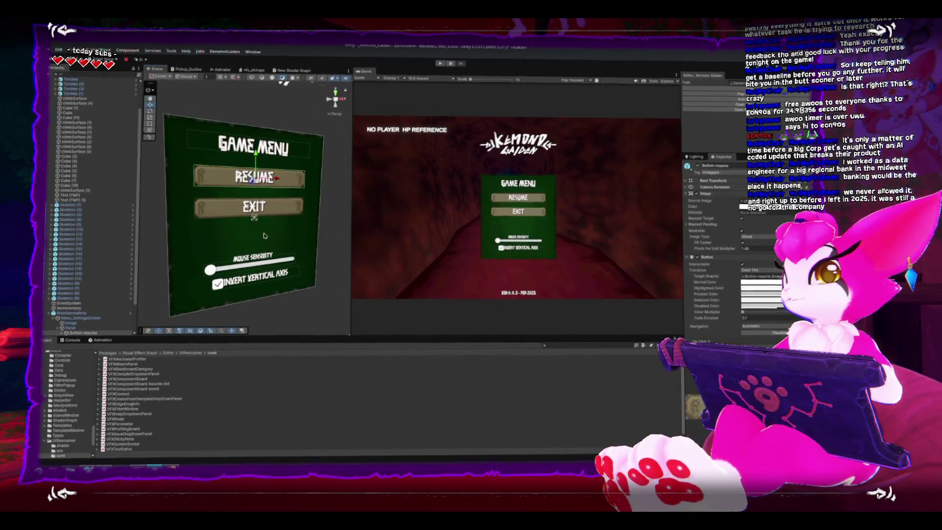
mouse_move(249, 233)
mouse_down()
mouse_move(271, 237)
mouse_move(260, 231)
mouse_move(273, 223)
mouse_up()
click(279, 218)
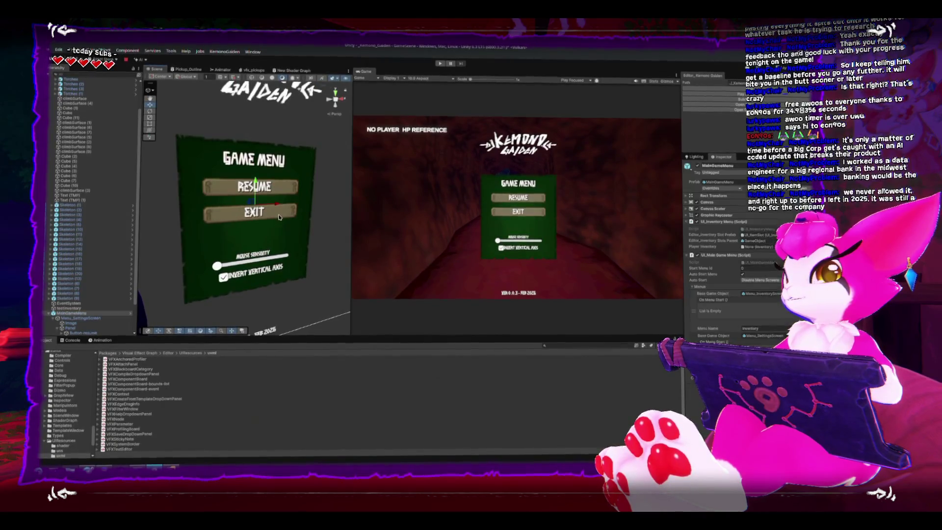
click(279, 217)
click(294, 215)
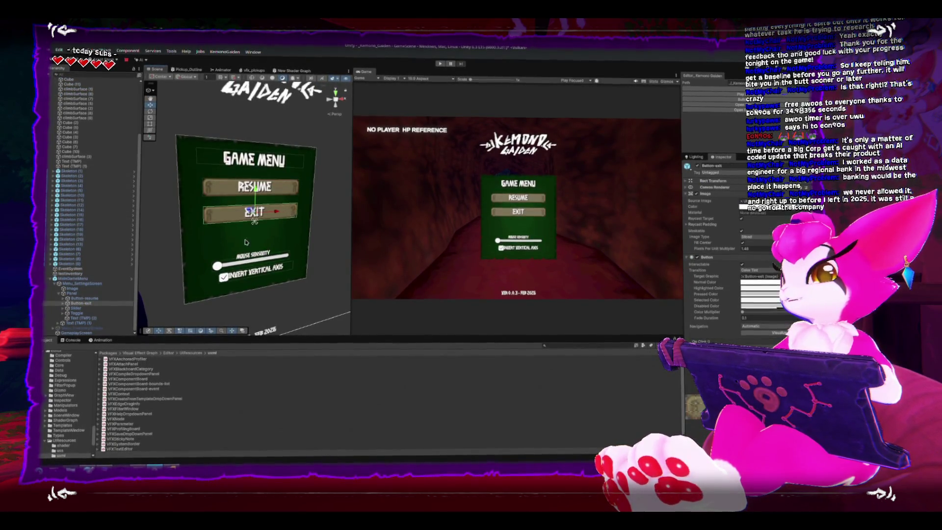
Zoom in on the EXIT button and view the menu canvas at an angle, then switch to Rider.
double_click(96, 280)
scroll(215, 127, down, 3)
scroll(214, 154, up, 5)
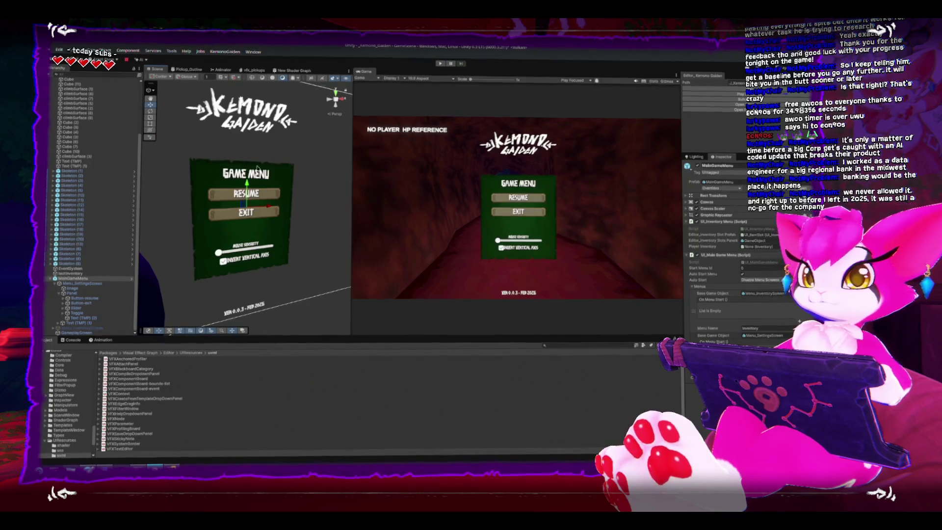
scroll(260, 222, up, 2)
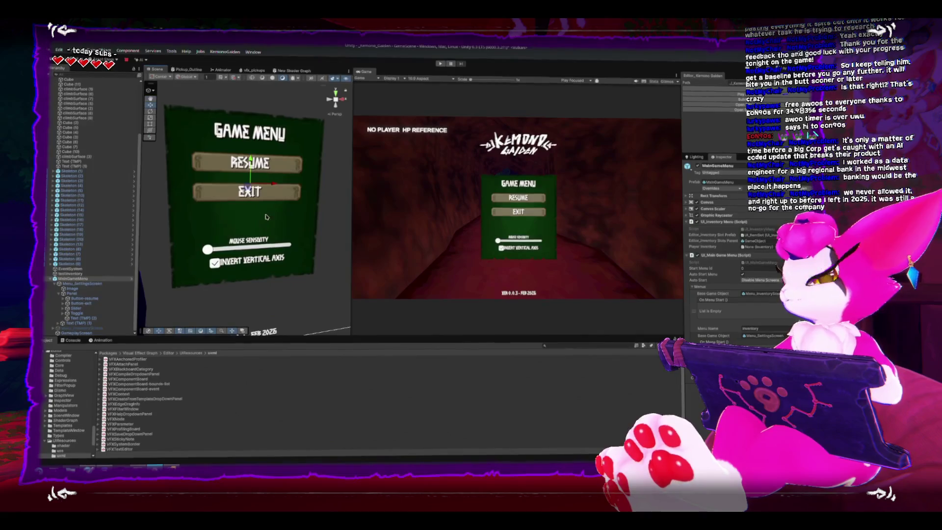
drag(245, 208, 265, 203)
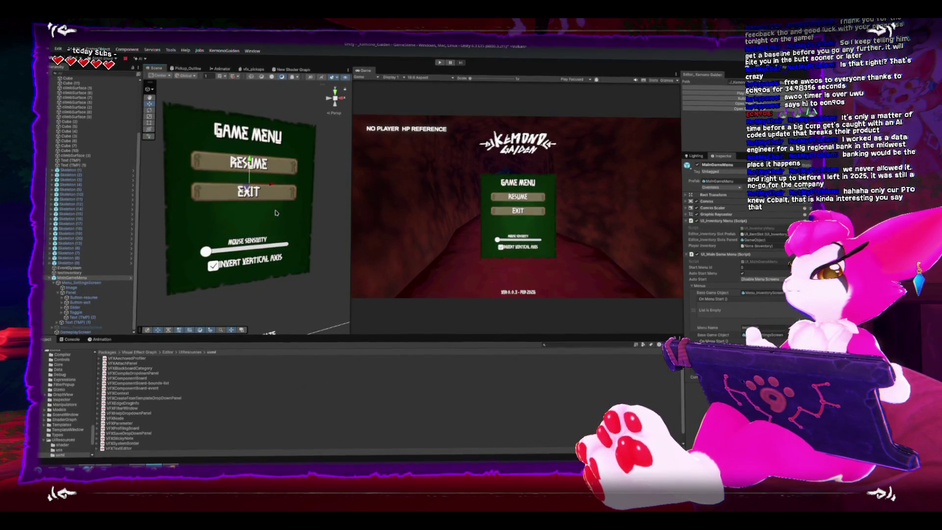
scroll(285, 218, down, 1)
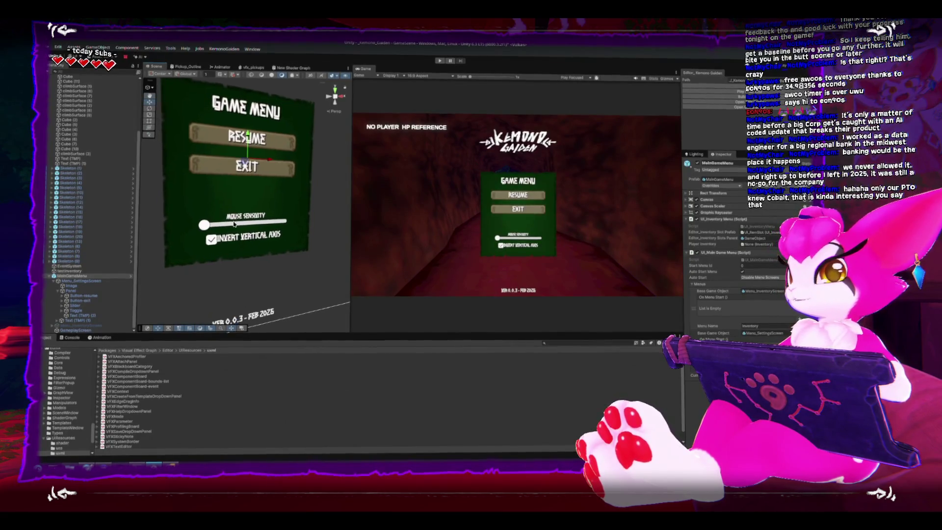
key(alt+Tab)
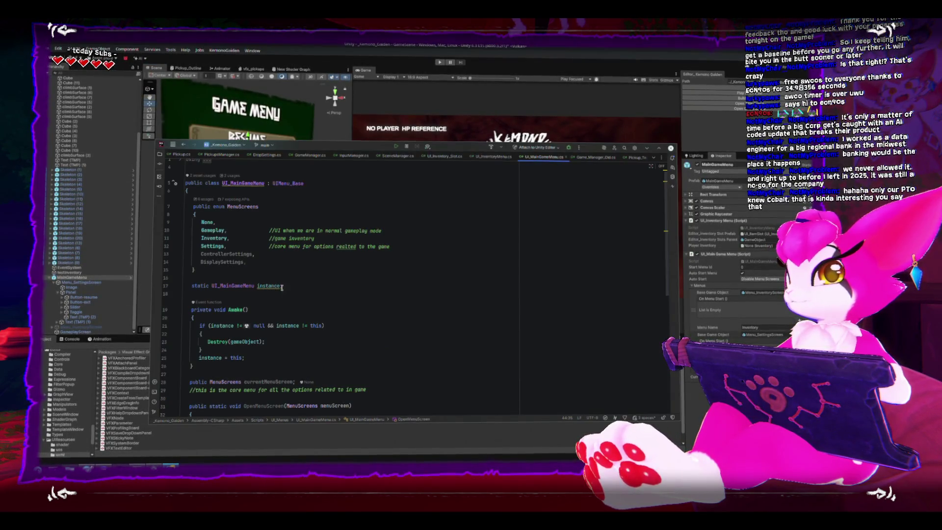
Switch to InputManager.cs and inspect GameMenuButton's lines 104–107 and its Game_Manager_Old call.
scroll(319, 299, down, 2)
scroll(319, 299, down, 4)
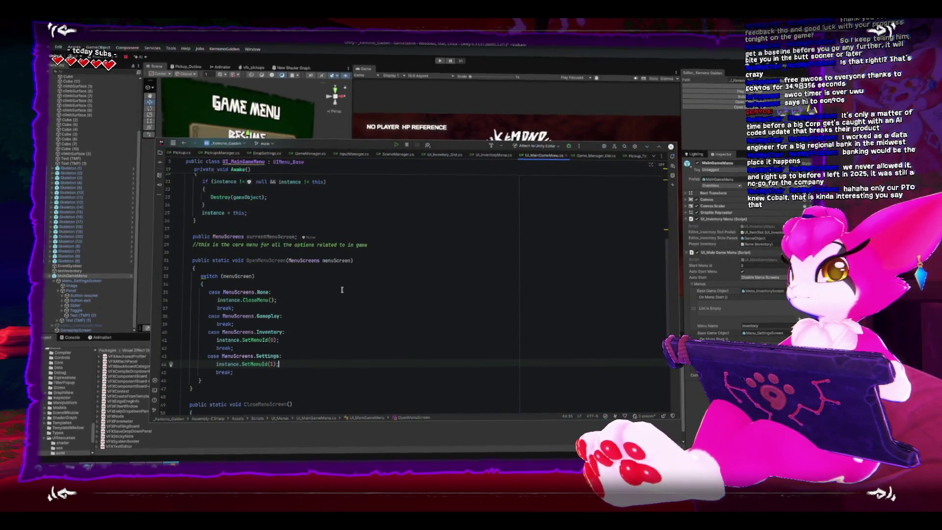
scroll(338, 293, up, 3)
click(343, 156)
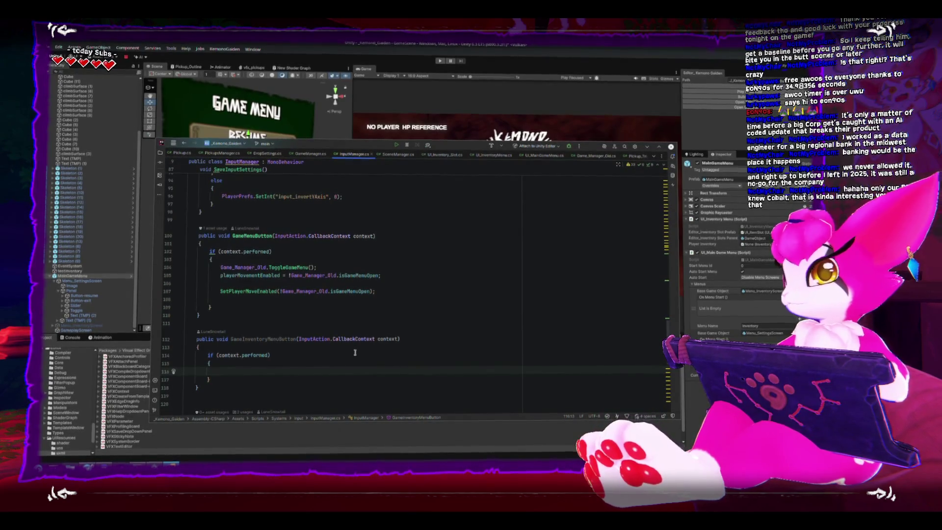
click(218, 269)
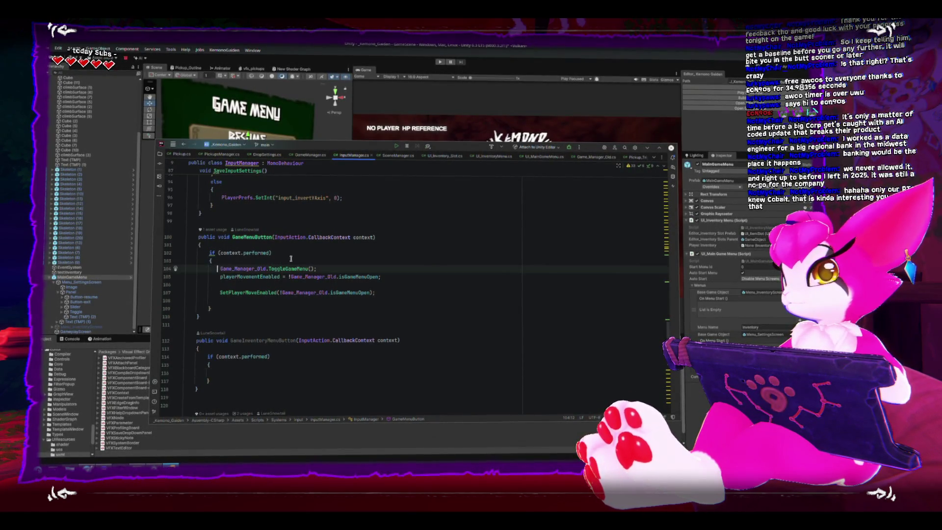
key(Down)
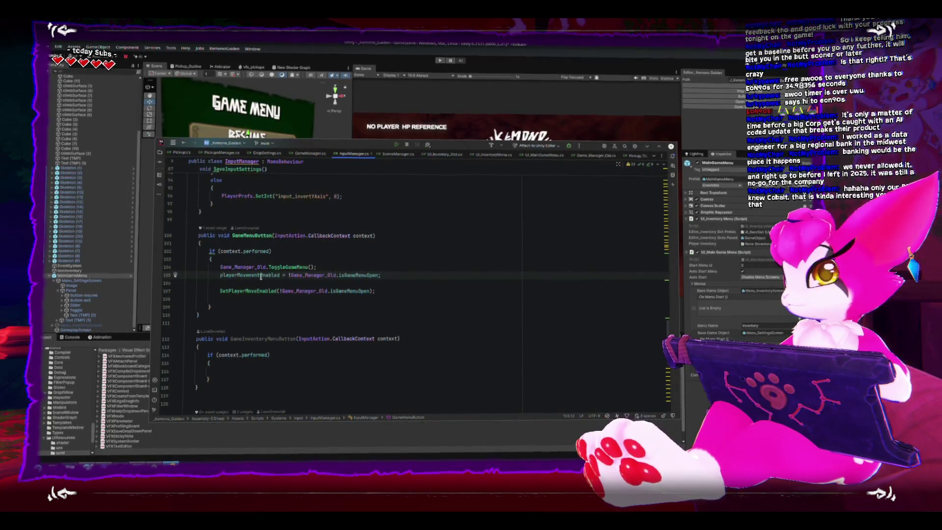
click(265, 371)
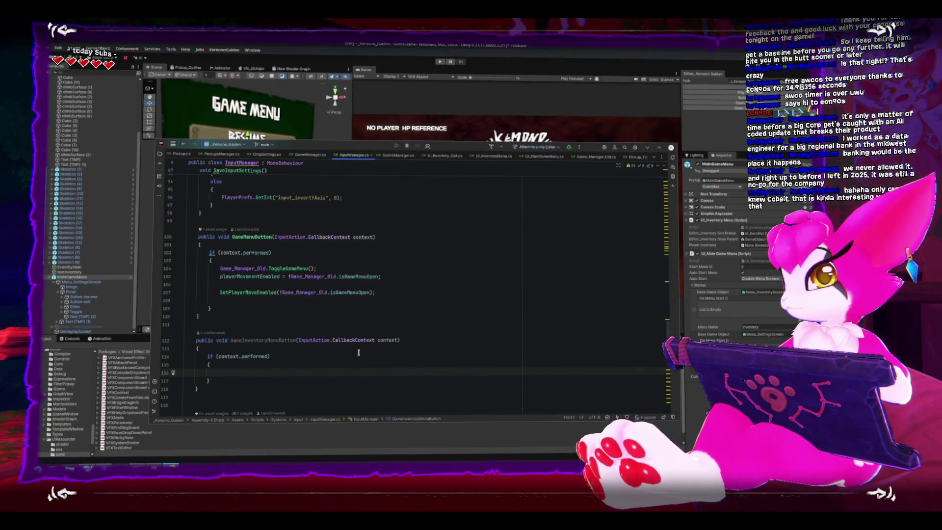
click(220, 285)
click(220, 293)
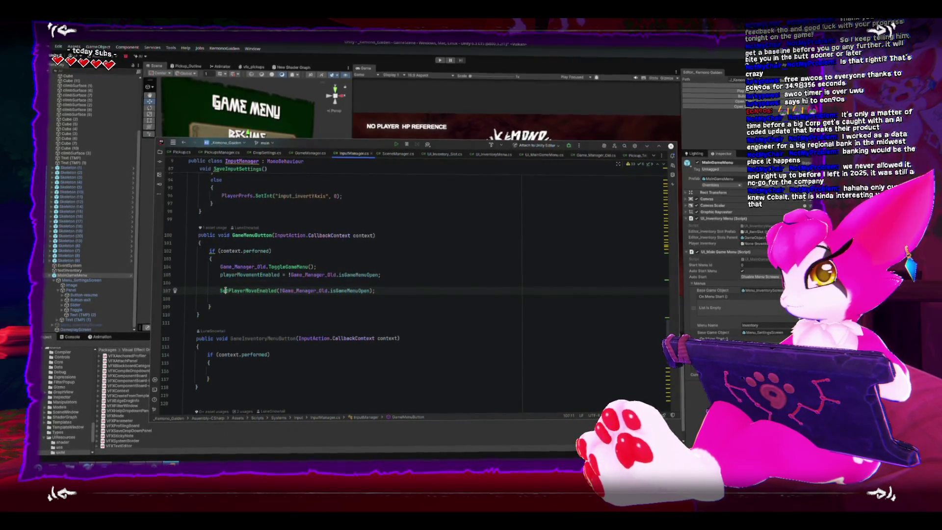
double_click(232, 266)
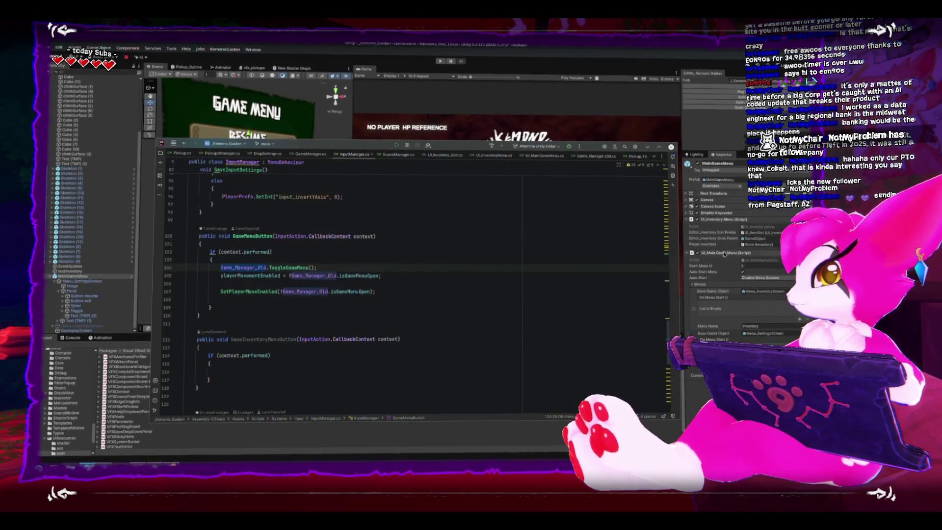
click(282, 371)
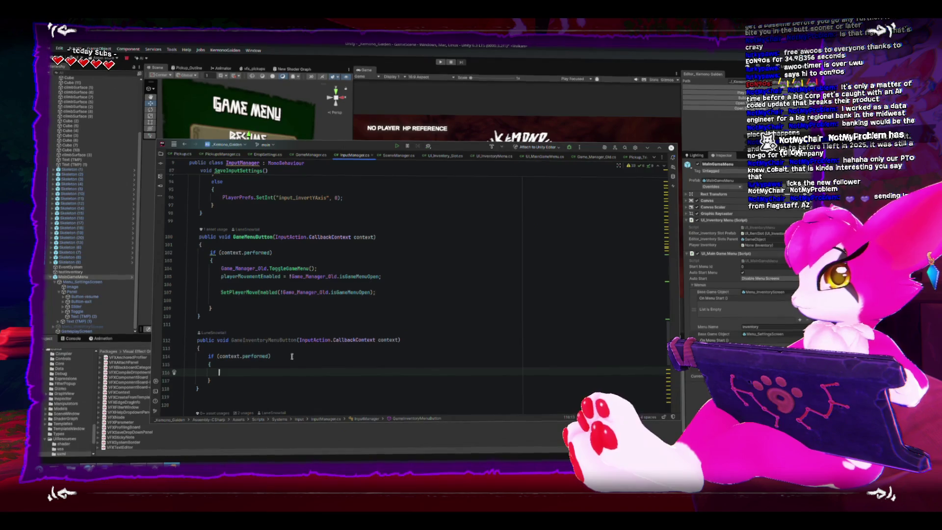
On line 116 write UI_MainGameMenu.OpenMenuScreen(UI_MainGameMenu.MenuScreens.Inventory); for GameInventoryMenuButton.
text(UI_)
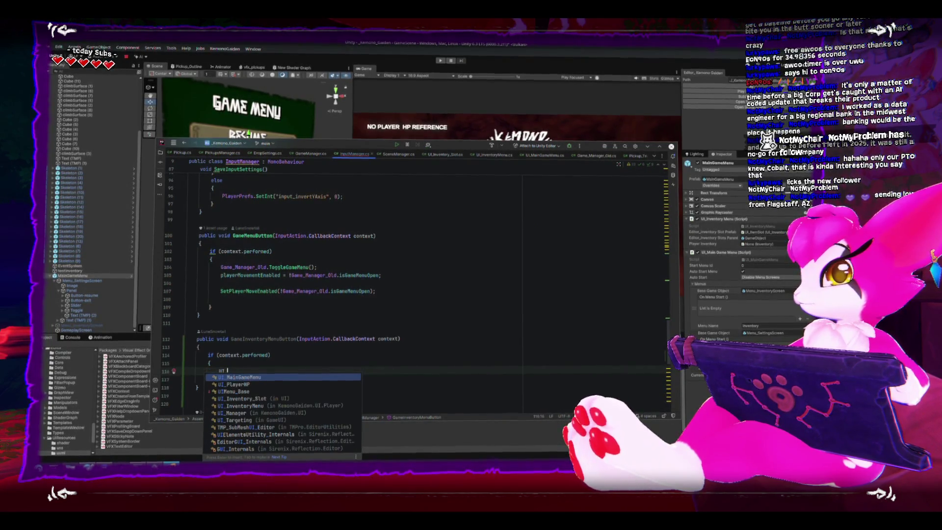
key(Down)
key(Return)
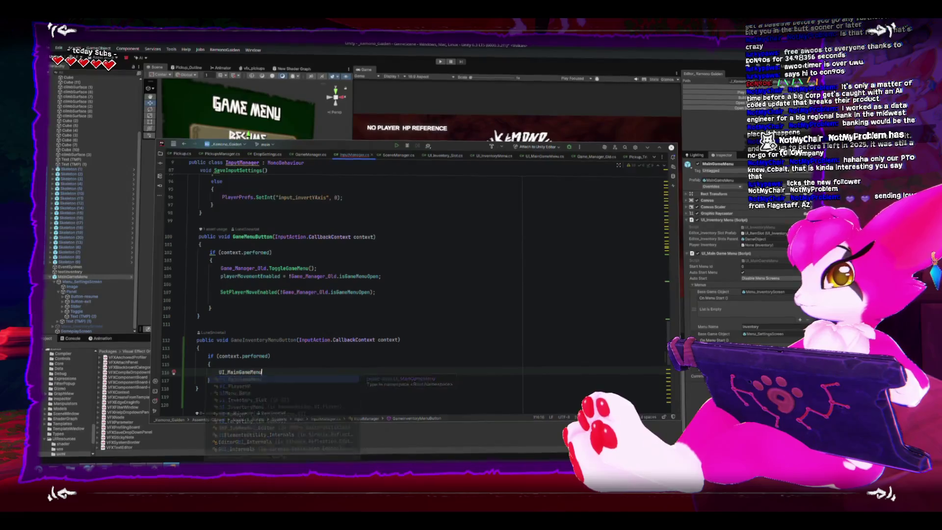
text(.OpenMenuScreen();)
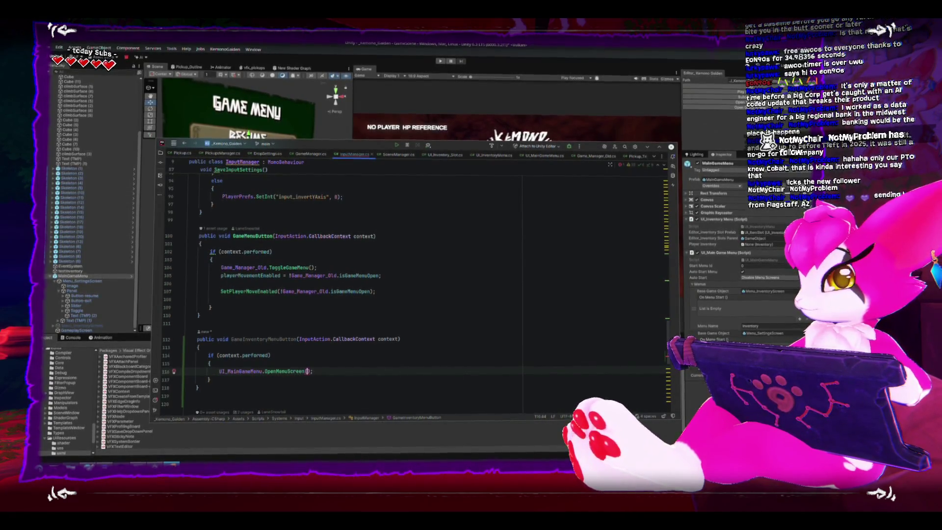
key(Return)
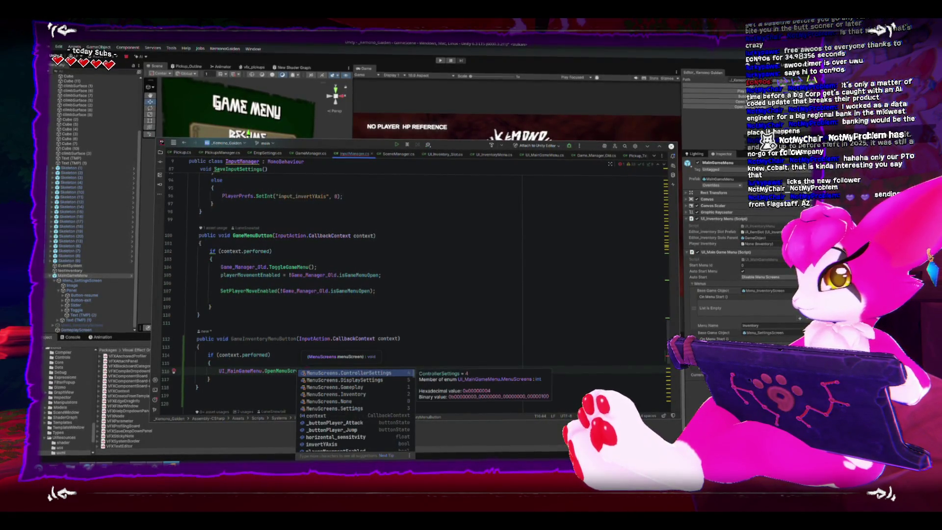
key(Down)
key(Down)
key(Down)
key(Return)
text(;)
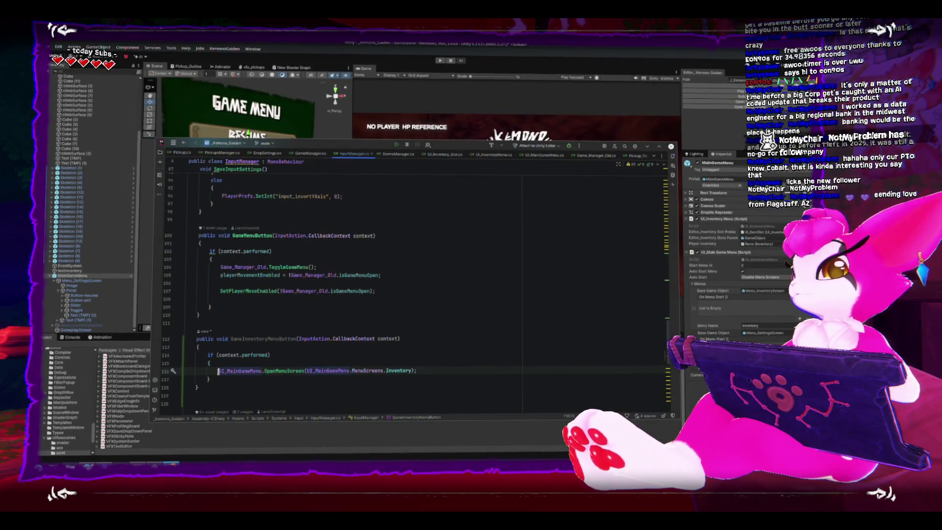
Replace line 104's Game_Manager_Old call with OpenMenuScreen using MenuScreens.Settings, and save.
click(369, 266)
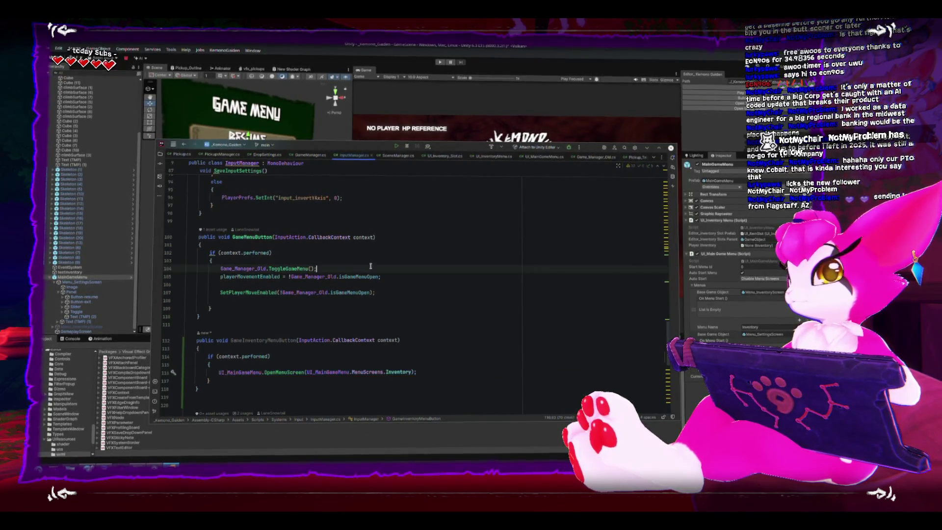
text(UI_MainGameMenu.OpenMenuScreen(UI_MainGameMenu.MenuScreens.Inventory);)
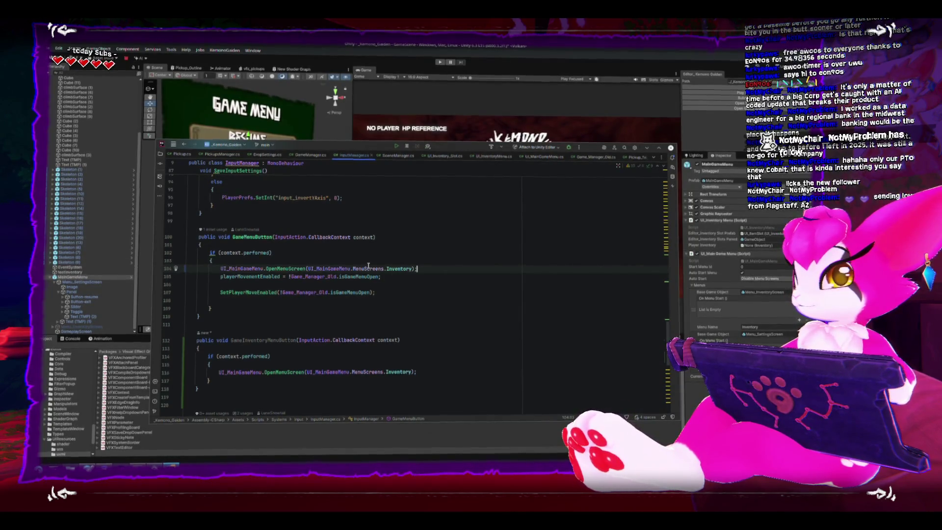
text(pa)
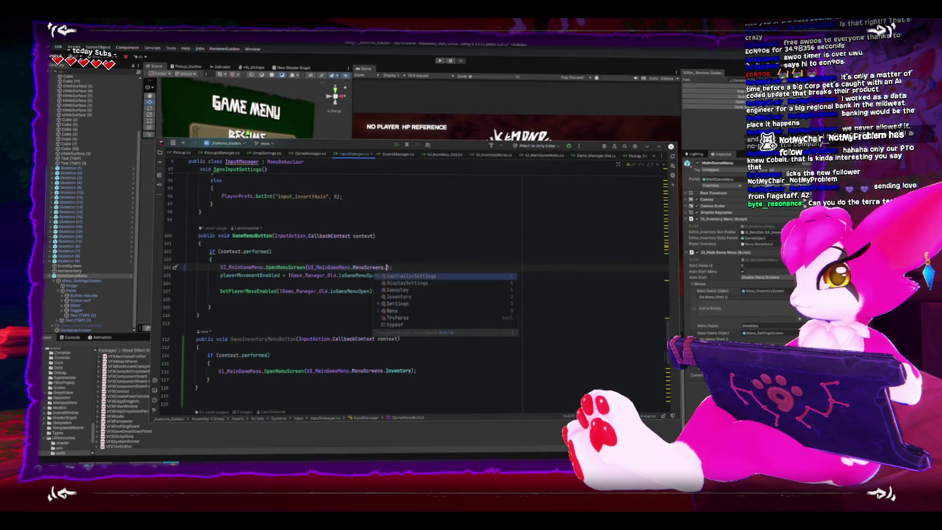
key(BackSpace)
key(BackSpace)
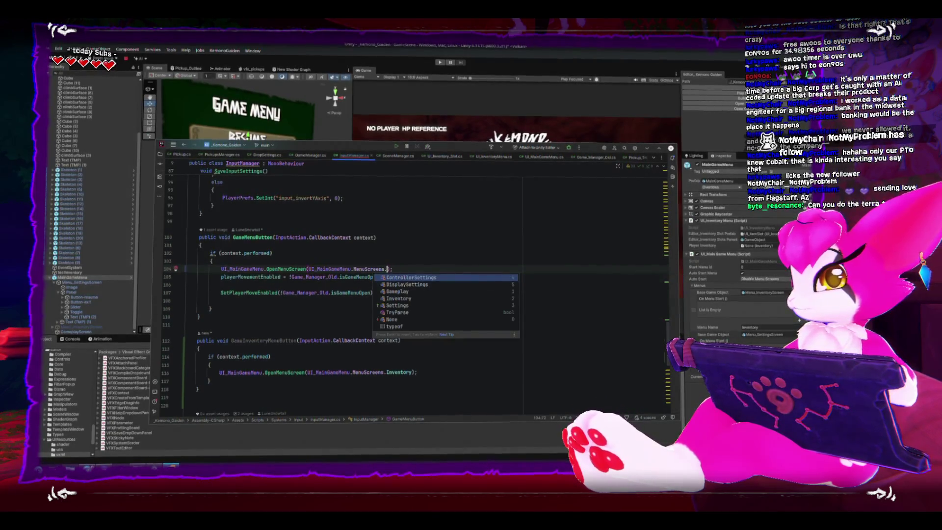
text(Se)
key(Return)
key(Down)
key(Down)
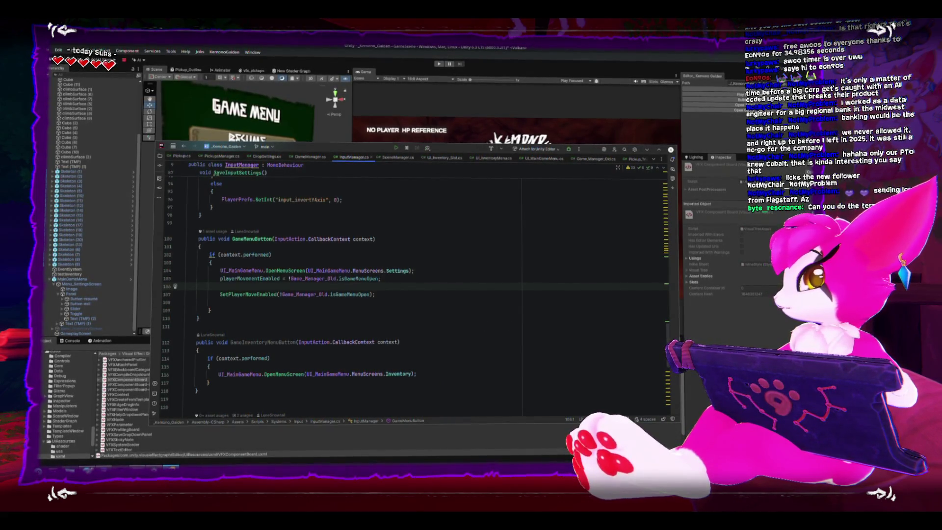
key(ctrl+s)
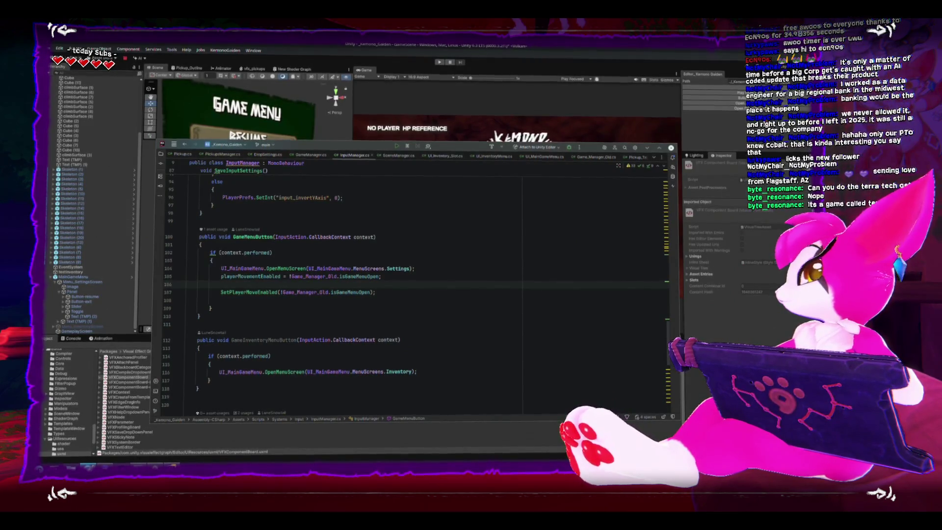
Start the Terra Tech FULL OST playlist on YouTube, then return to the code editor.
key(alt+Tab)
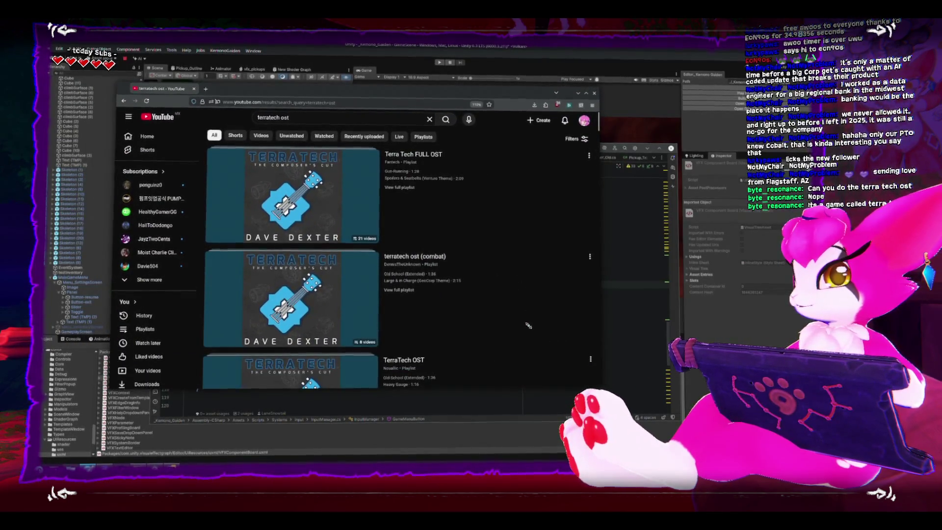
mouse_move(343, 203)
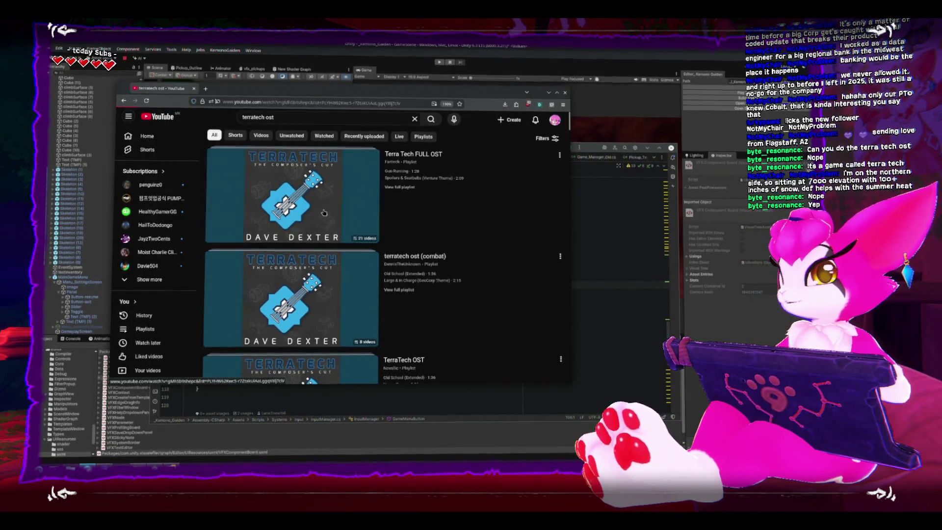
click(218, 254)
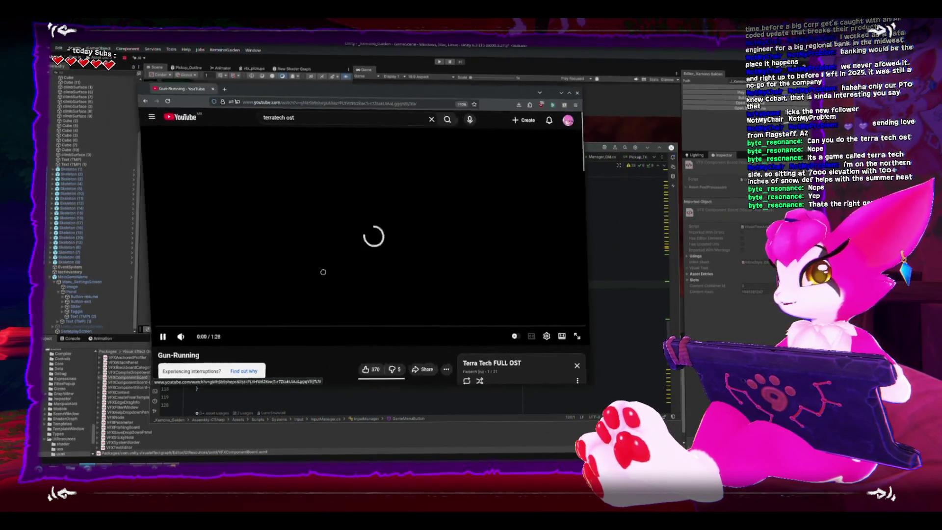
key(alt+Tab)
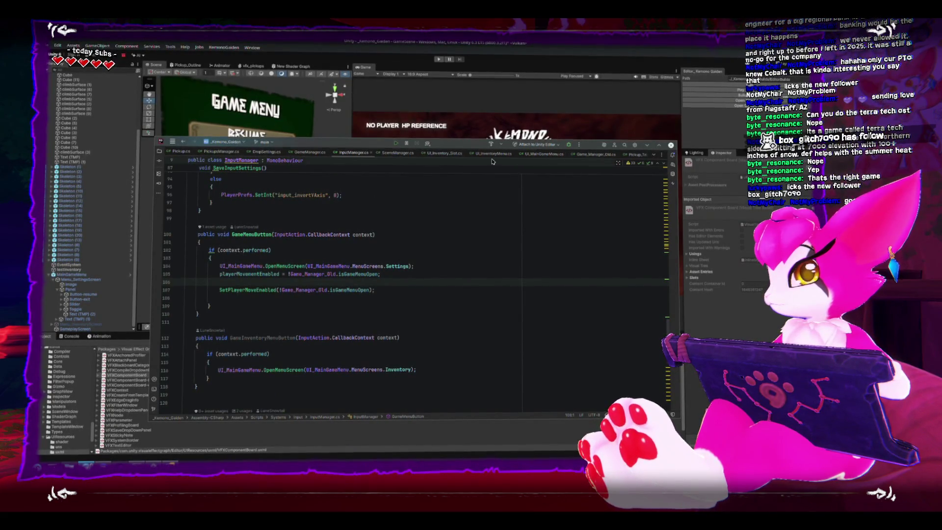
Open UI_MainGameMenu.cs and jump to the UIMenu_Base class declaration.
click(543, 154)
scroll(491, 262, up, 5)
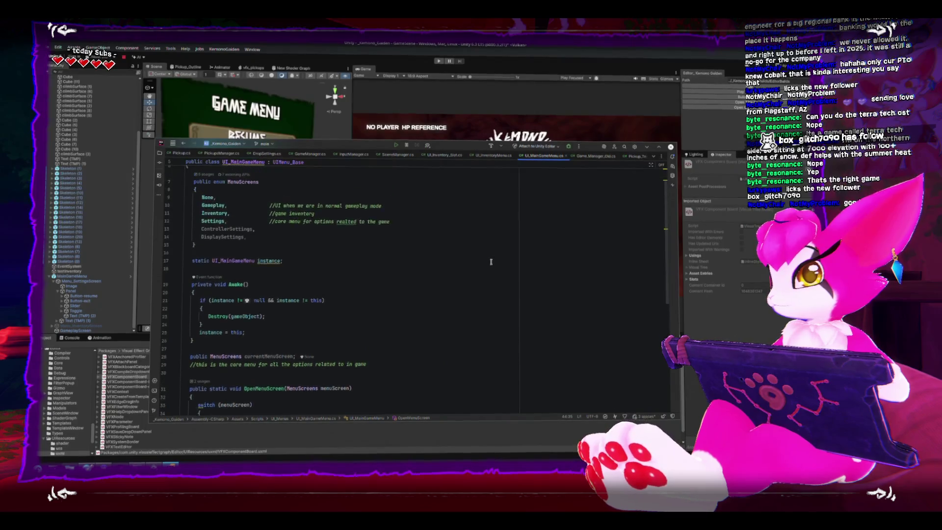
right_click(300, 186)
key(Down)
key(Down)
click(295, 184)
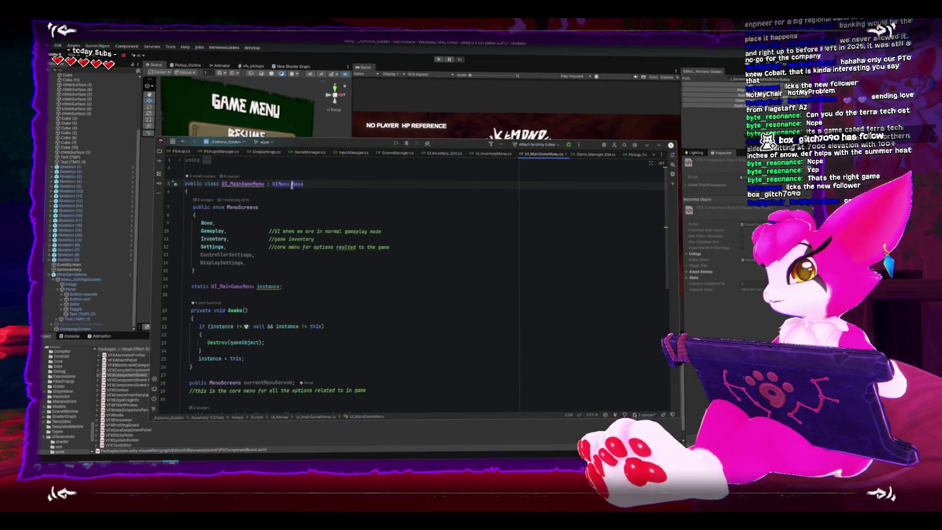
ctrl+click(292, 184)
Review UIMenu_Base from its autoStartMenu field down, return to UI_MainGameMenu.cs, then bring up Immich.
click(241, 282)
key(Down)
scroll(330, 324, down, 3)
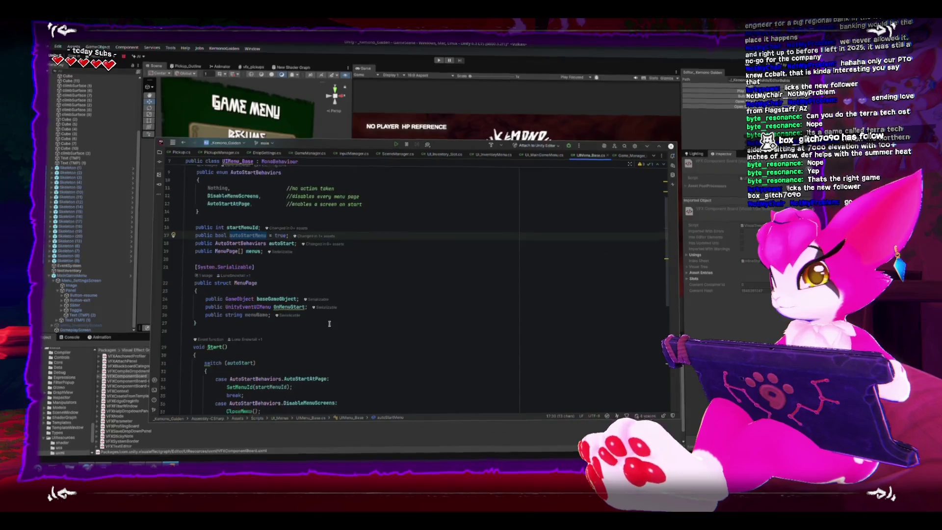
scroll(329, 324, down, 5)
scroll(329, 320, down, 3)
scroll(327, 317, down, 2)
key(ctrl+Tab)
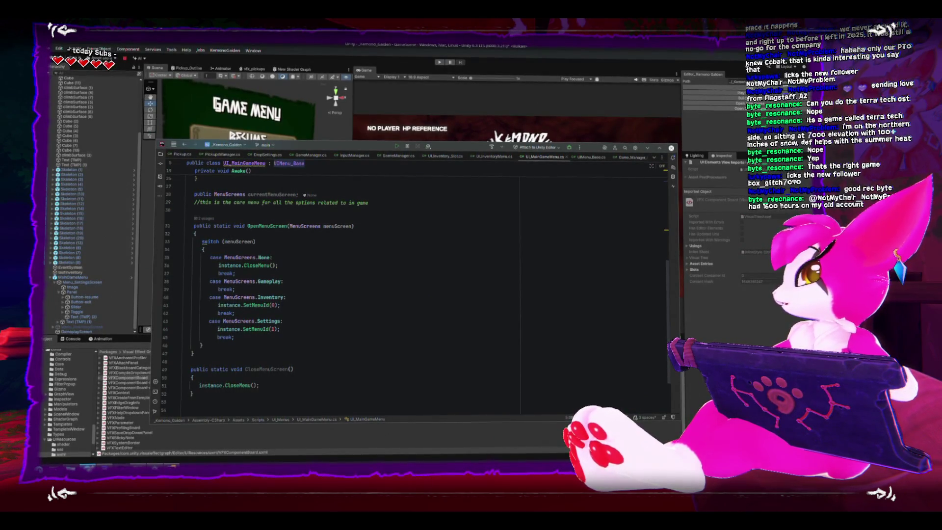
key(alt+Tab)
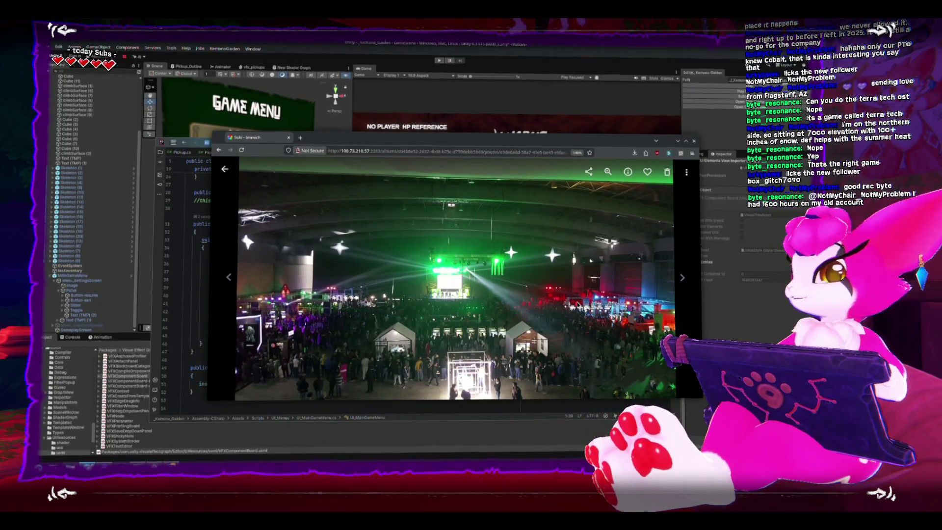
Maximize the Immich viewer to see the convention hall photo, then return to Rider.
double_click(383, 138)
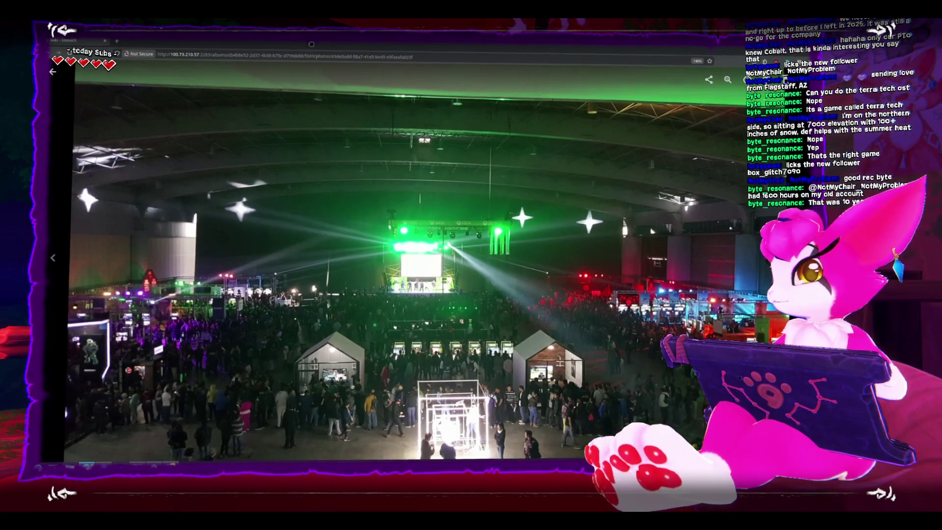
key(alt+Tab)
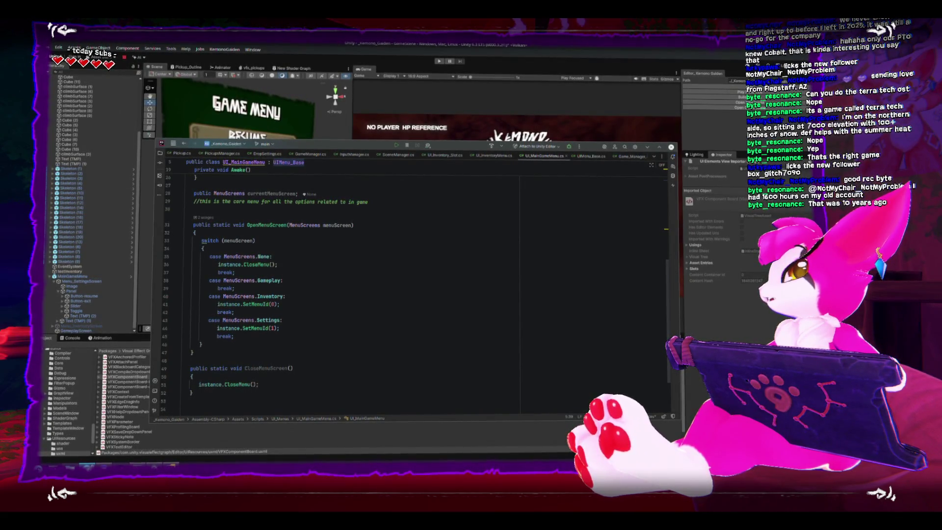
Bring up the Immich window showing the ID@Xbox booth photo.
key(alt+Tab)
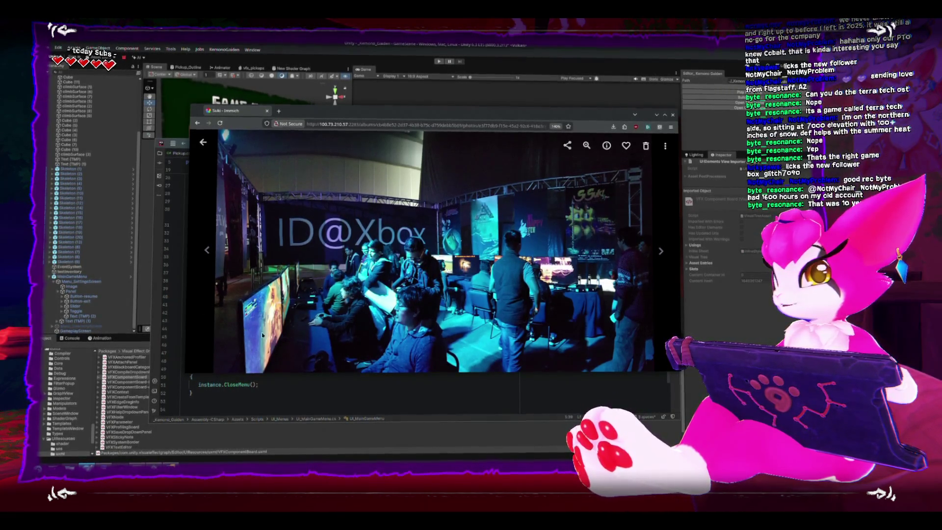
Drag the Immich photo window aside to reveal UI_MainGameMenu.cs.
drag(339, 116, 941, 123)
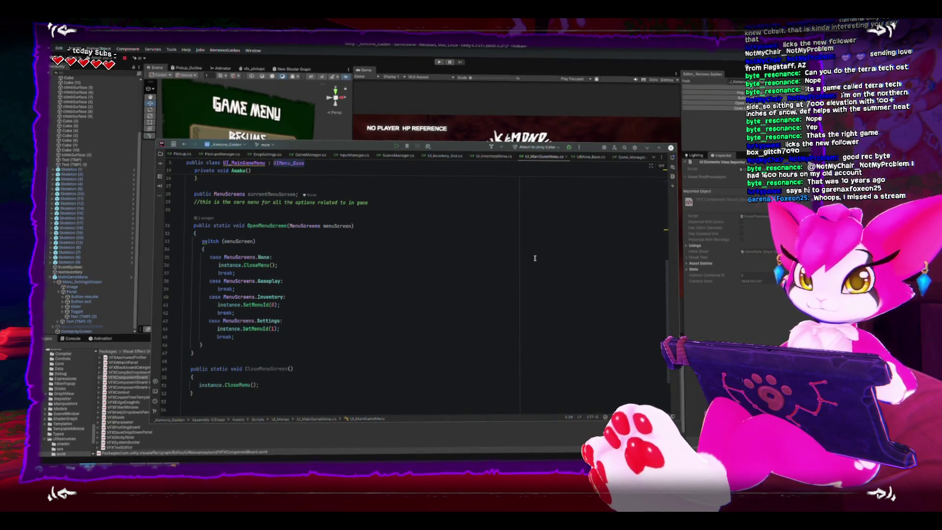
Scroll through UI_MainGameMenu.cs, then bring up the It's FOSS Roundcube article.
scroll(371, 253, down, 2)
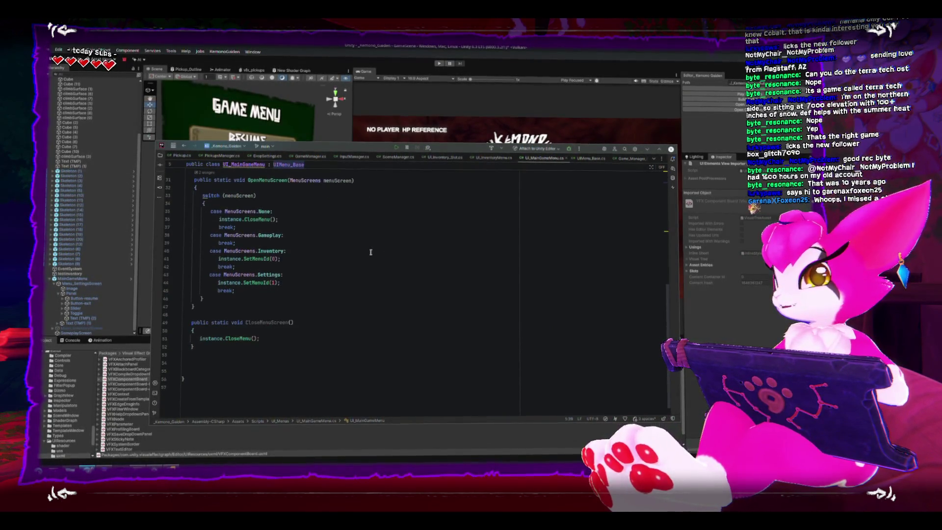
scroll(370, 252, up, 7)
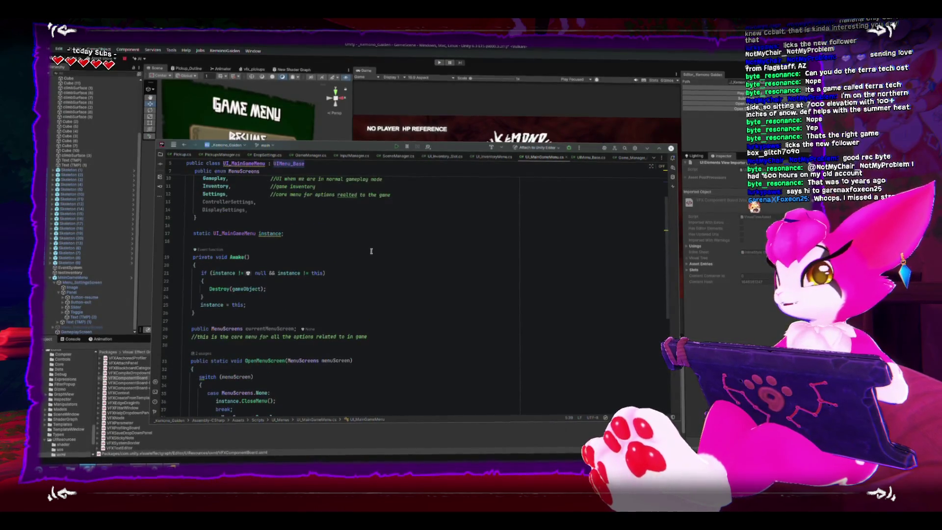
scroll(323, 214, down, 6)
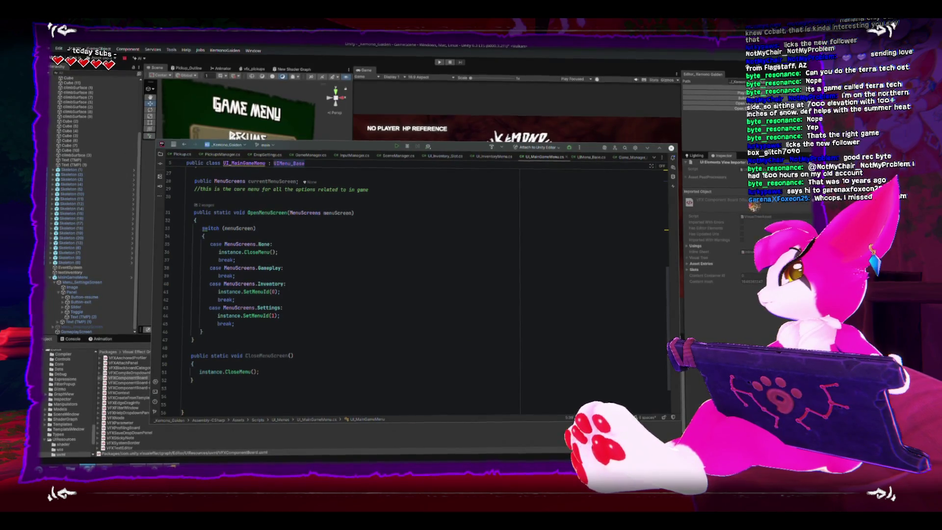
key(alt+Tab)
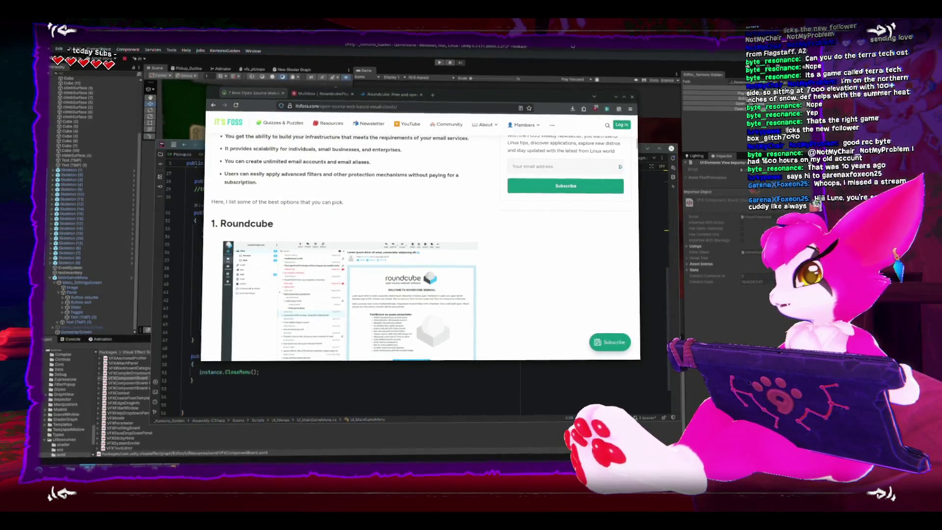
Switch from the Chrome article to the Unity Editor showing the game menu.
key(alt+Tab)
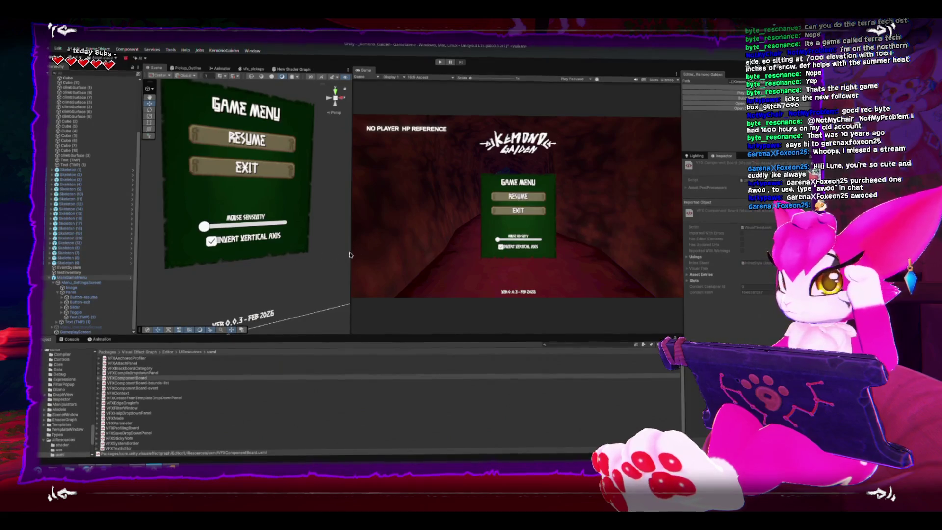
Inspect the MainGameMenu prefab's overrides, then bring the email-clients article back in front.
click(95, 273)
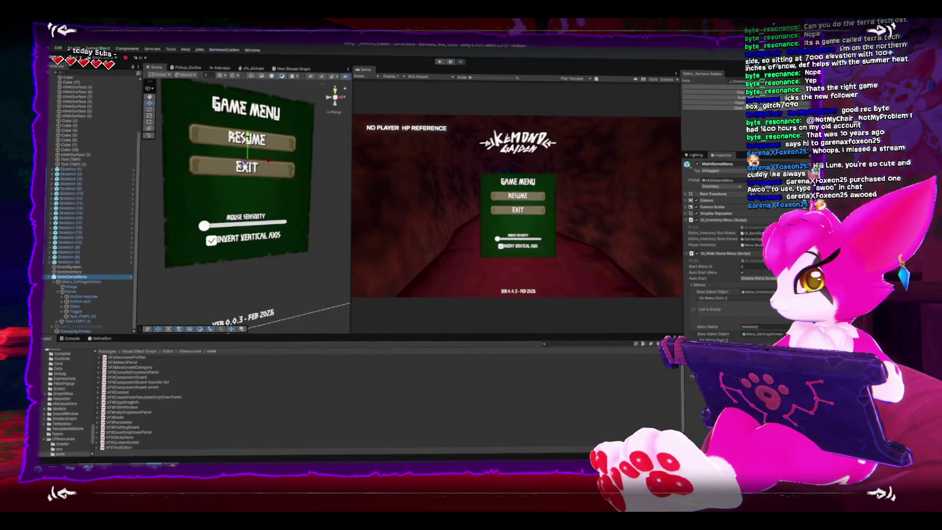
click(740, 188)
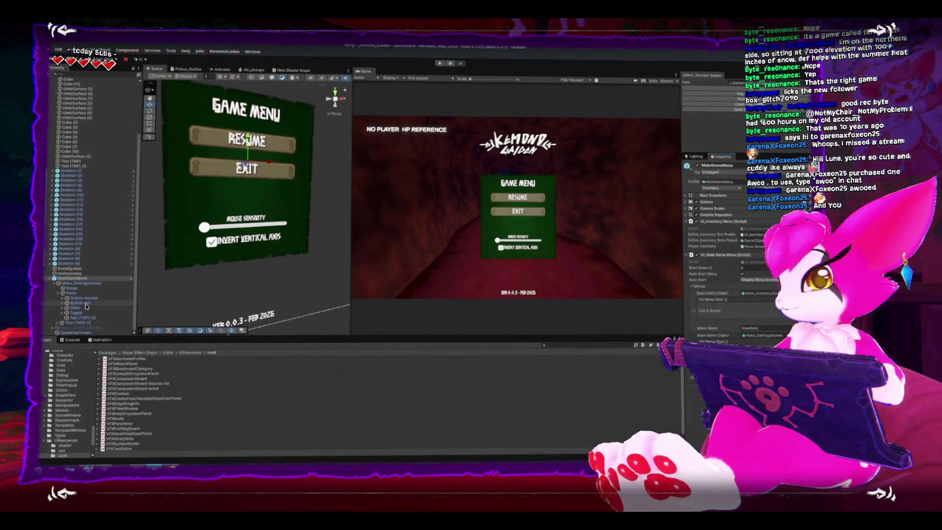
key(Up)
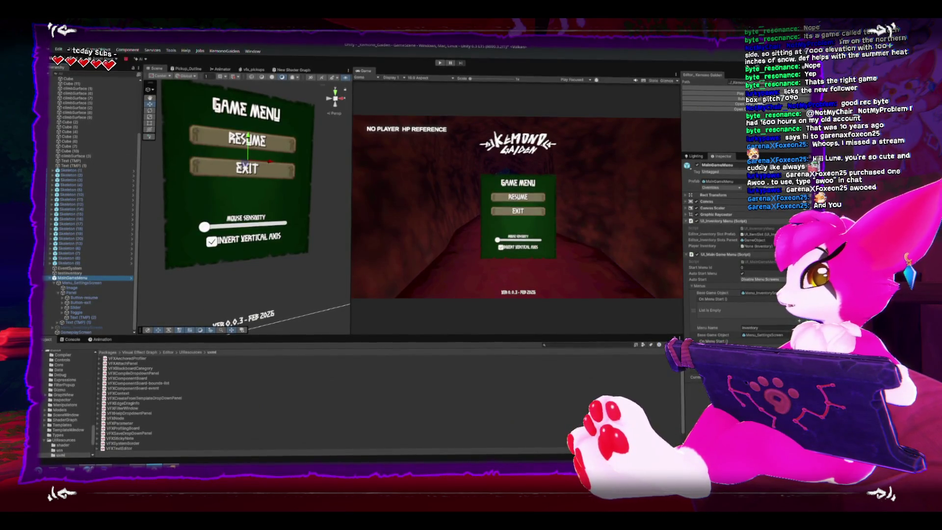
key(alt+Tab)
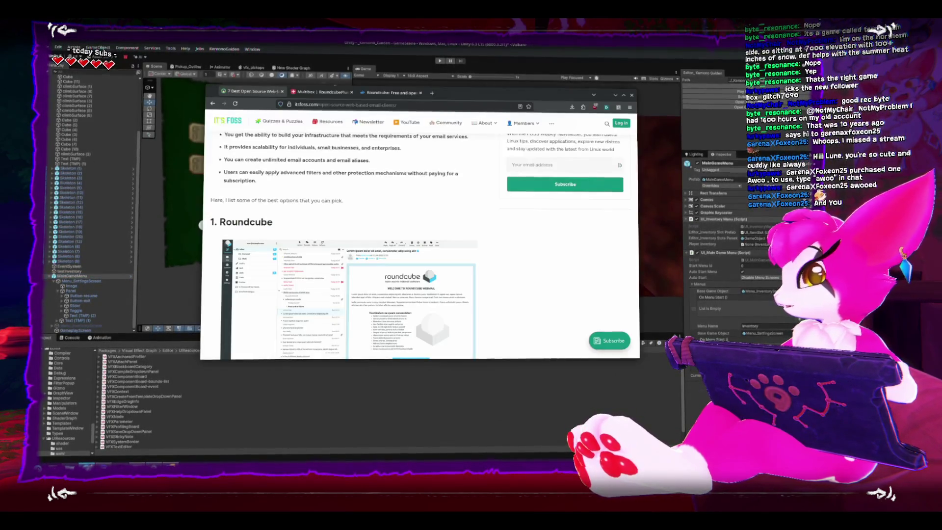
Hide the Chrome email-clients article and return to the Unity game menu scene.
key(alt+Tab)
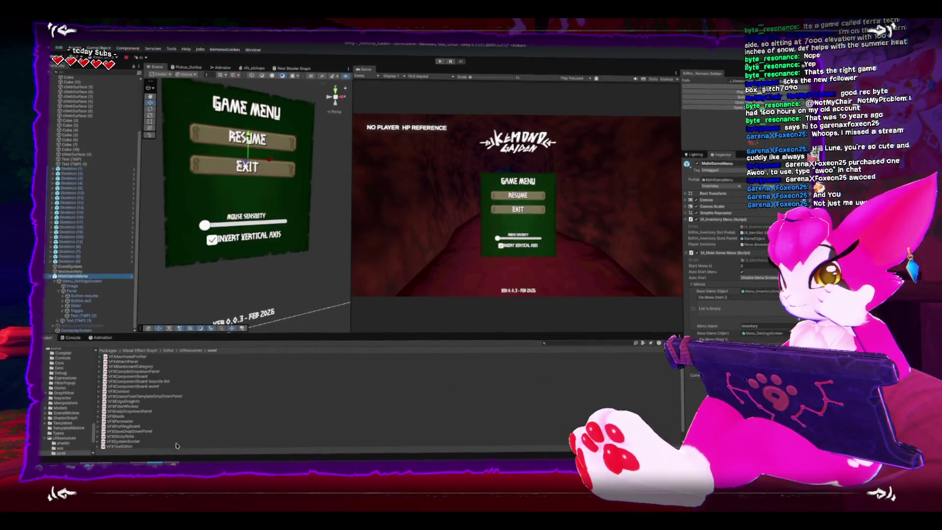
Open UI_MainGameMenu.cs and add an if (!instance) return; guard at the top of OpenMenuScreen.
double_click(753, 258)
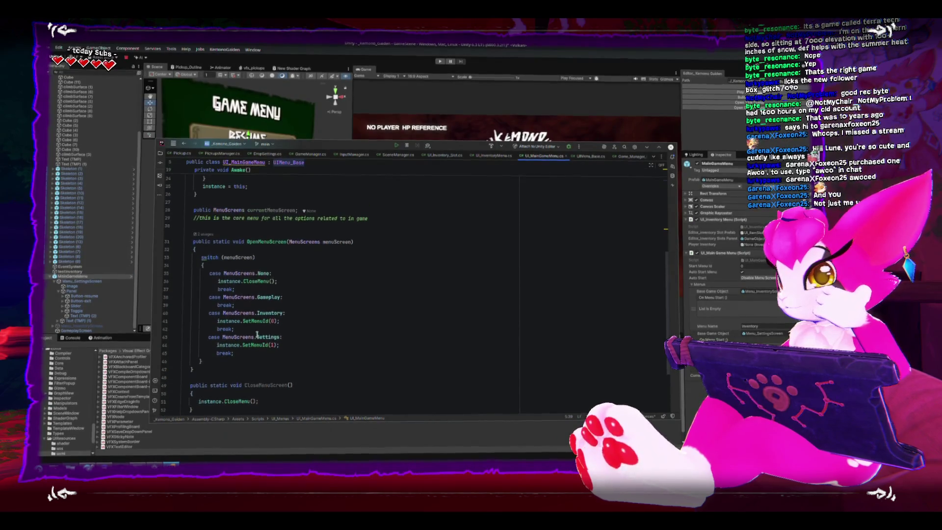
click(753, 273)
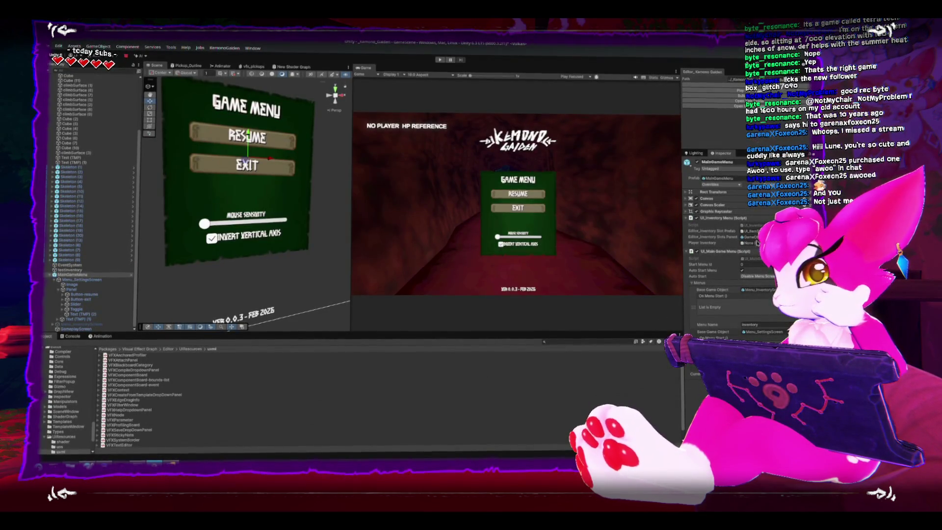
double_click(758, 258)
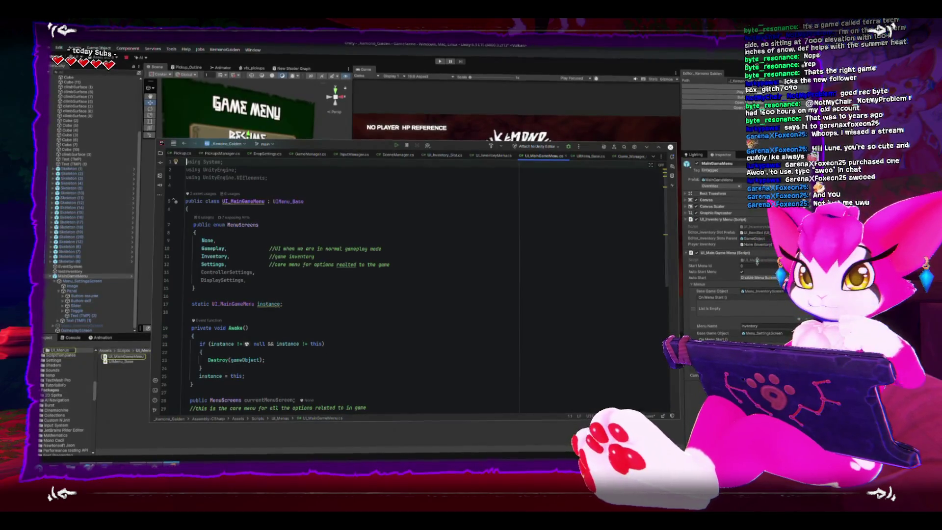
scroll(403, 275, down, 6)
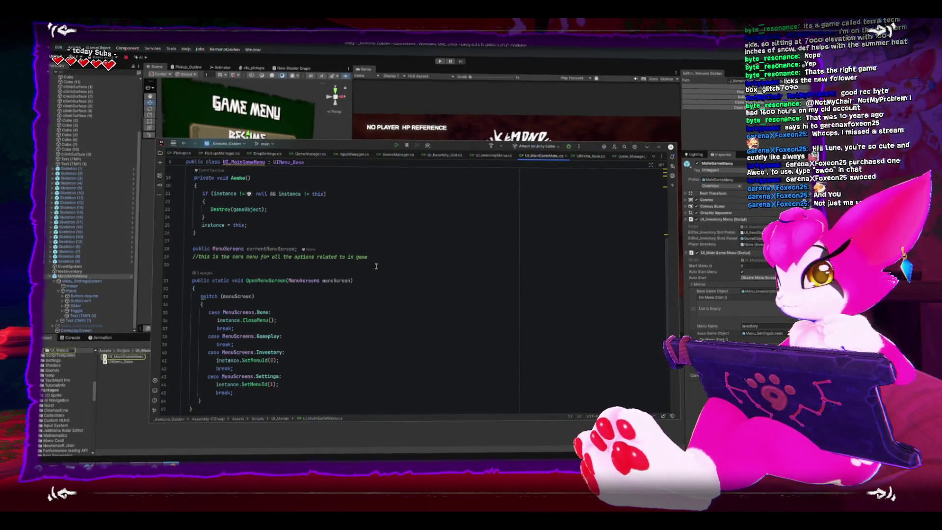
click(421, 288)
key(Return)
key(Return)
key(Up)
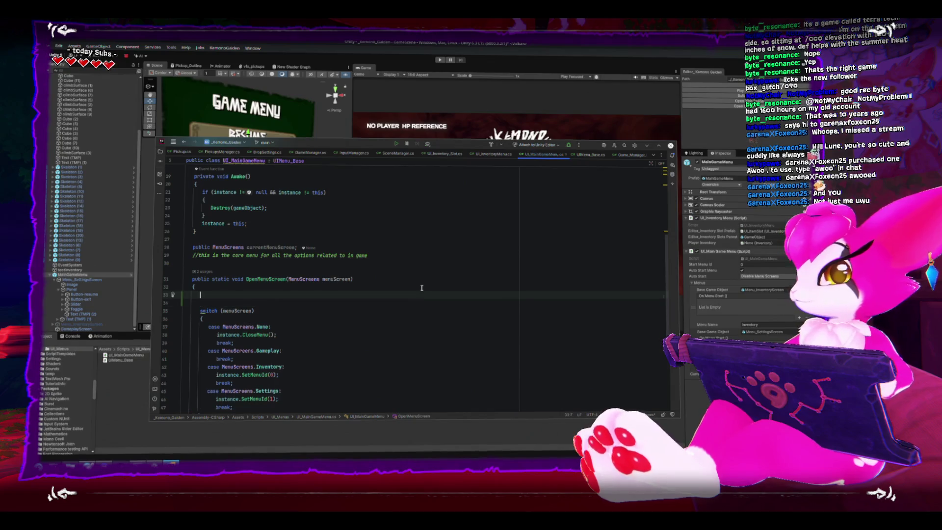
text(if()
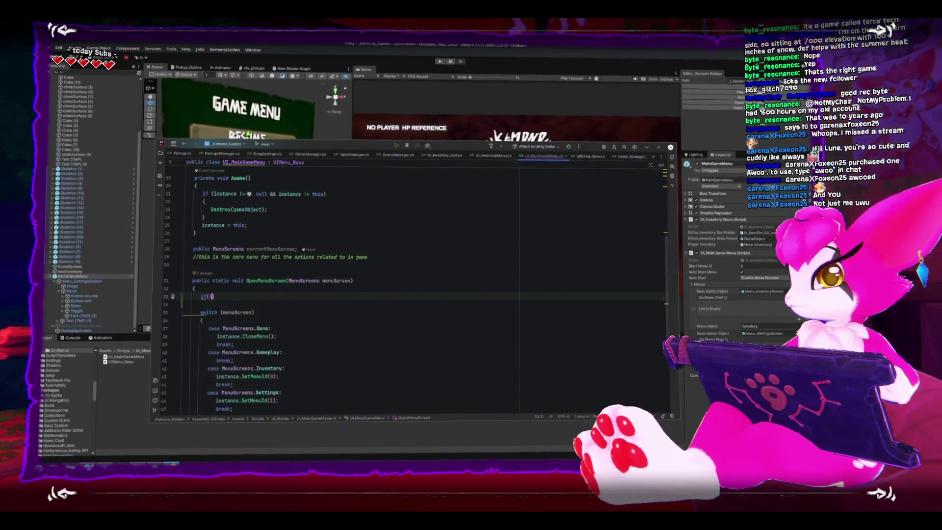
text(!instance)
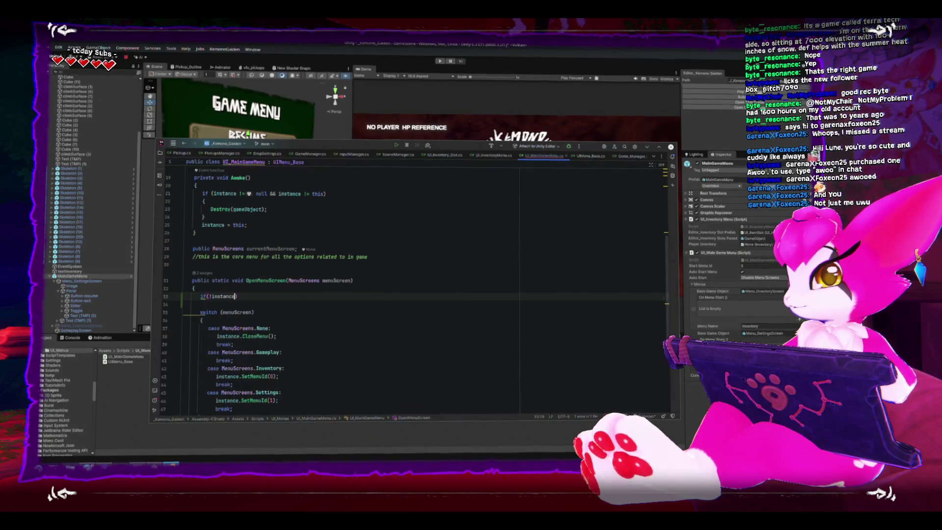
key(End)
key(Return)
text(return)
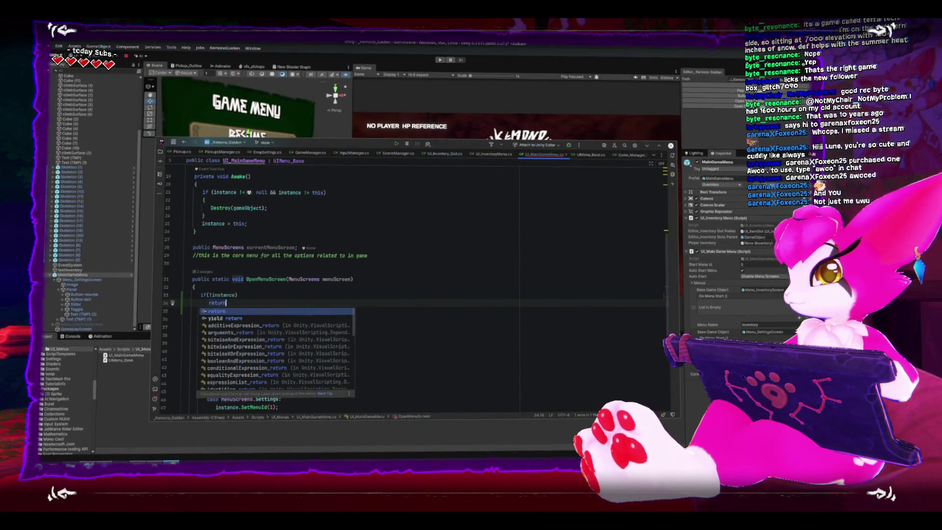
text(;)
Brace the guard and log the error "Main Game Menu has not been loaded" inside it.
scroll(411, 328, up, 1)
scroll(411, 328, down, 4)
click(282, 240)
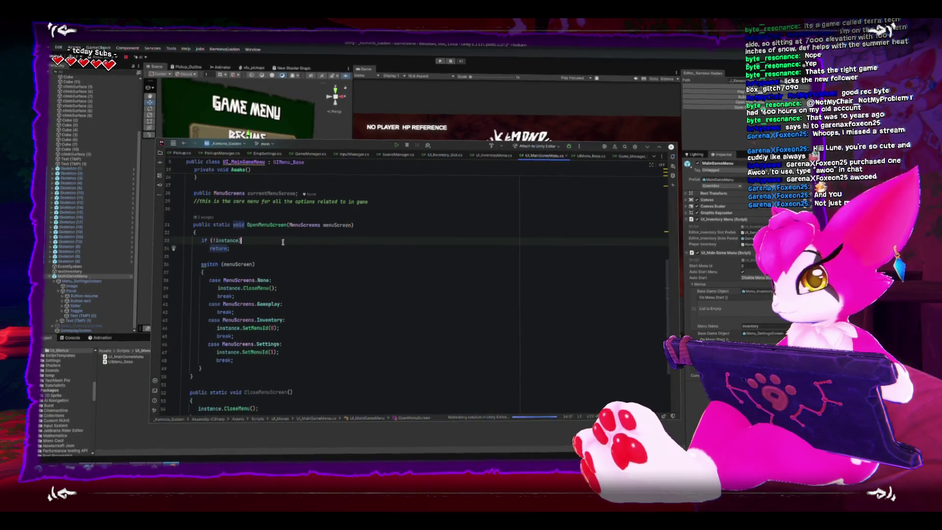
key(Return)
text({)
key(Return)
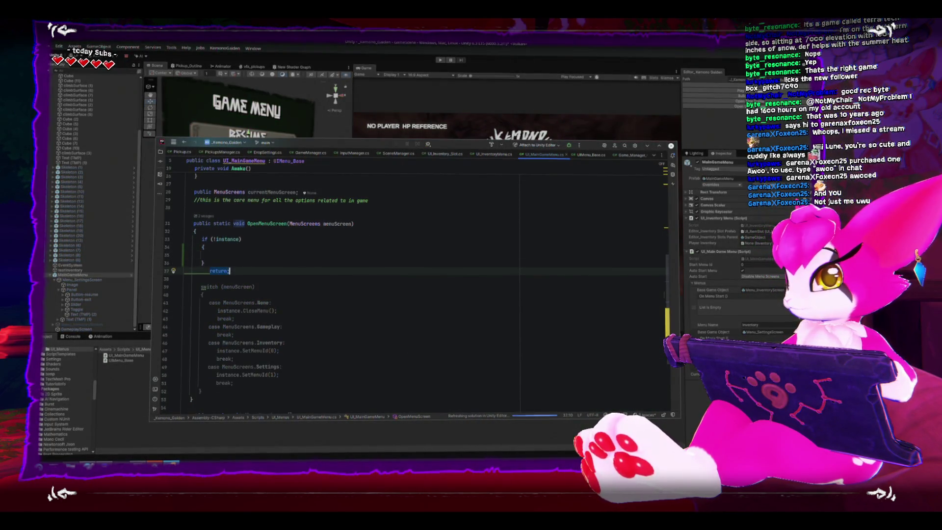
key(Up)
text(Debug.l)
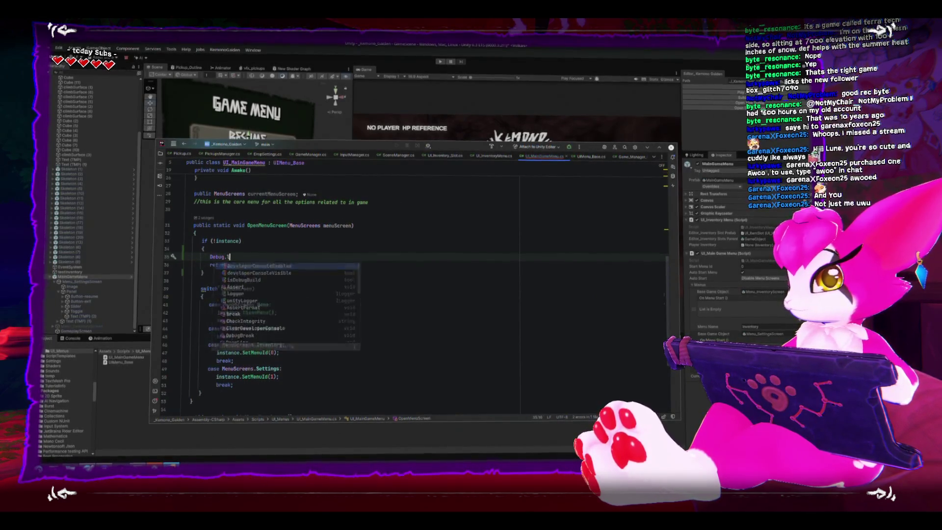
text(ogErr)
key(Return)
text(")
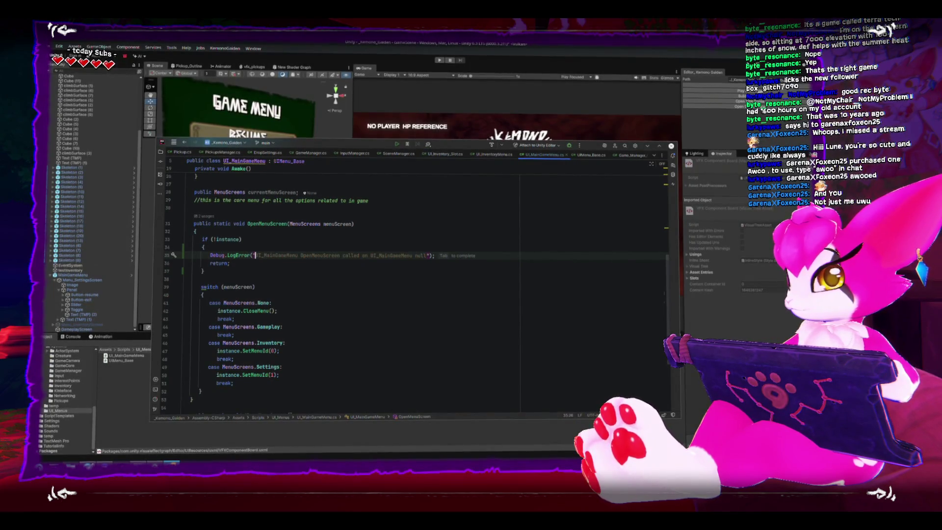
text(M)
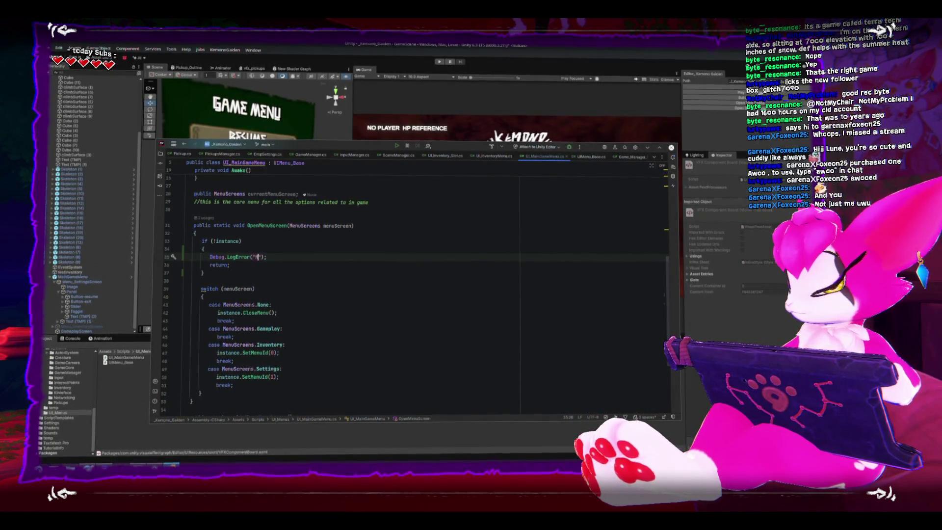
text( Has not b)
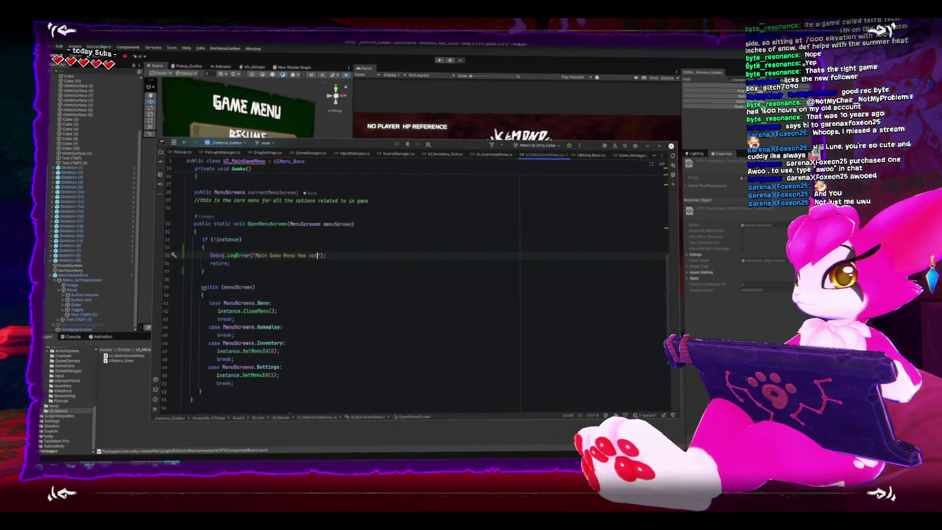
key(BackSpace)
key(BackSpace)
key(BackSpace)
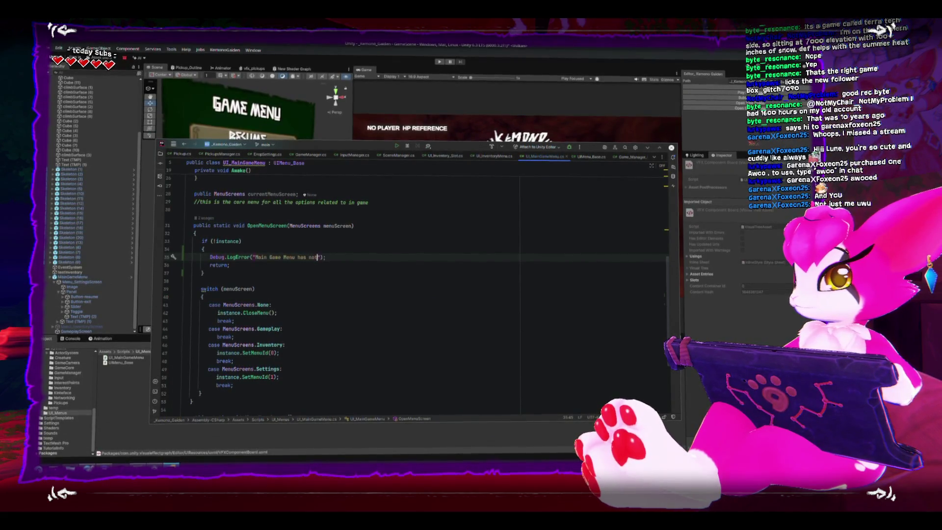
text(n loaded)
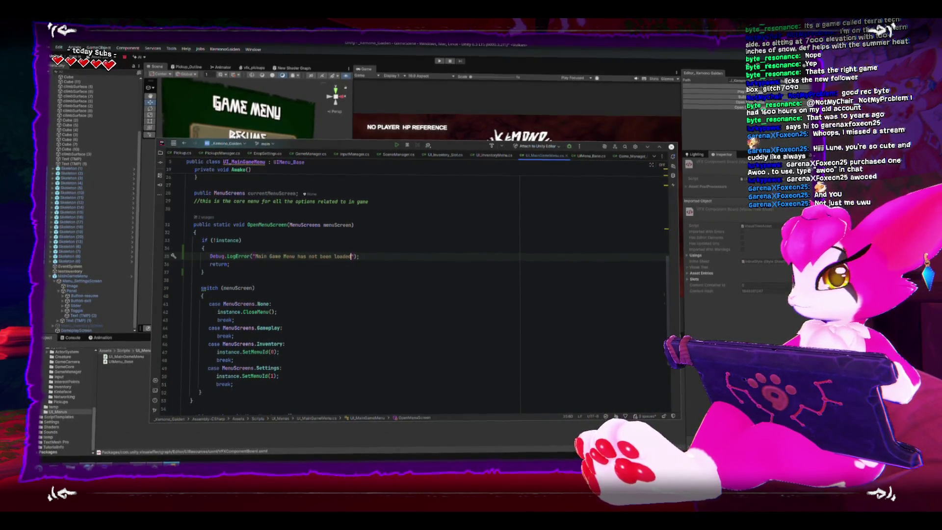
click(424, 272)
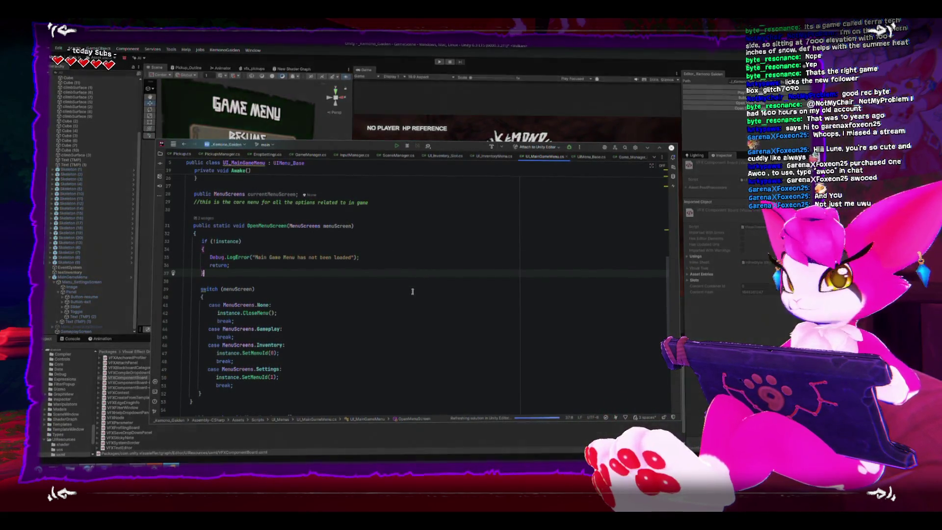
Close Rider, confirming Exit in the Confirm Exit dialog.
scroll(460, 302, up, 7)
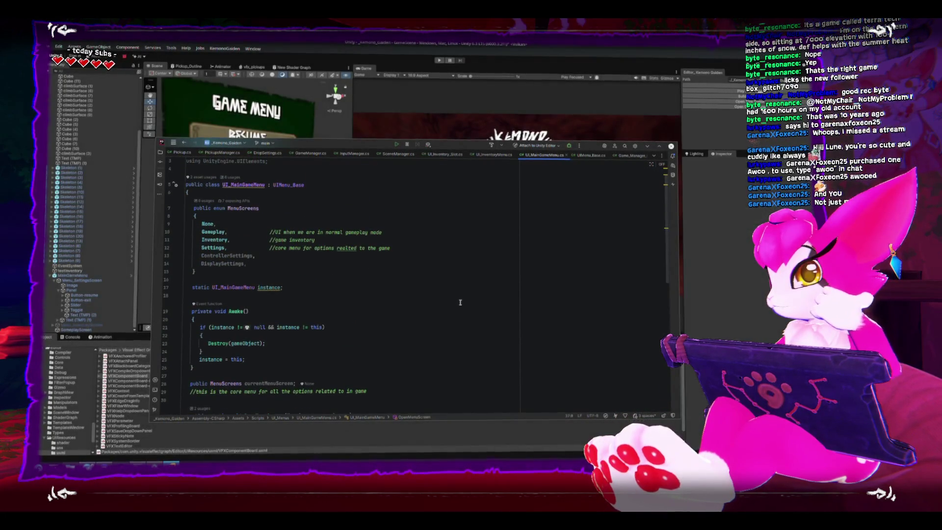
scroll(460, 303, down, 3)
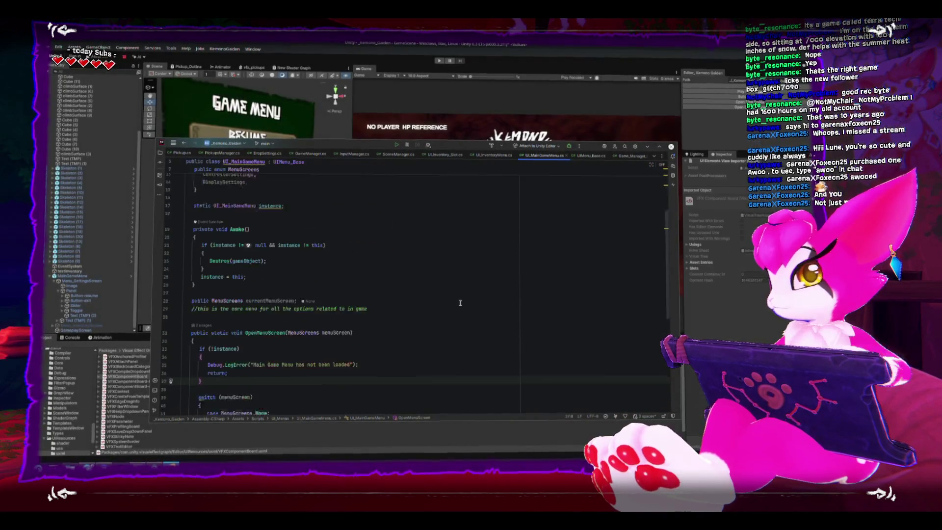
click(671, 148)
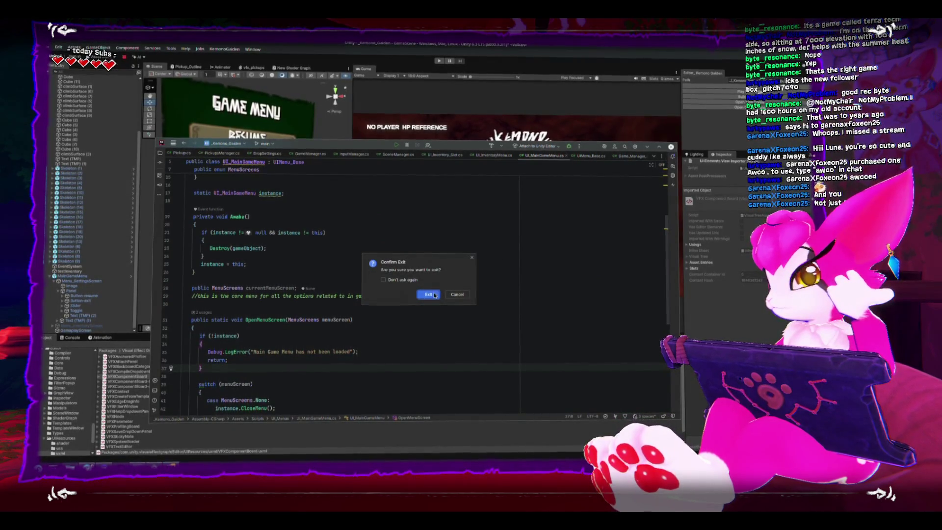
click(457, 294)
click(82, 278)
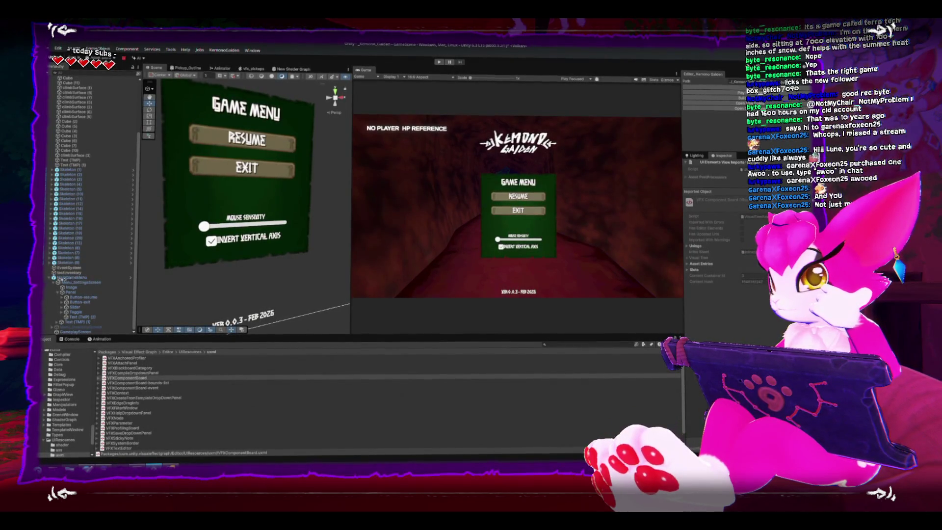
Delete the MainGameMenu object from the scene hierarchy.
click(57, 278)
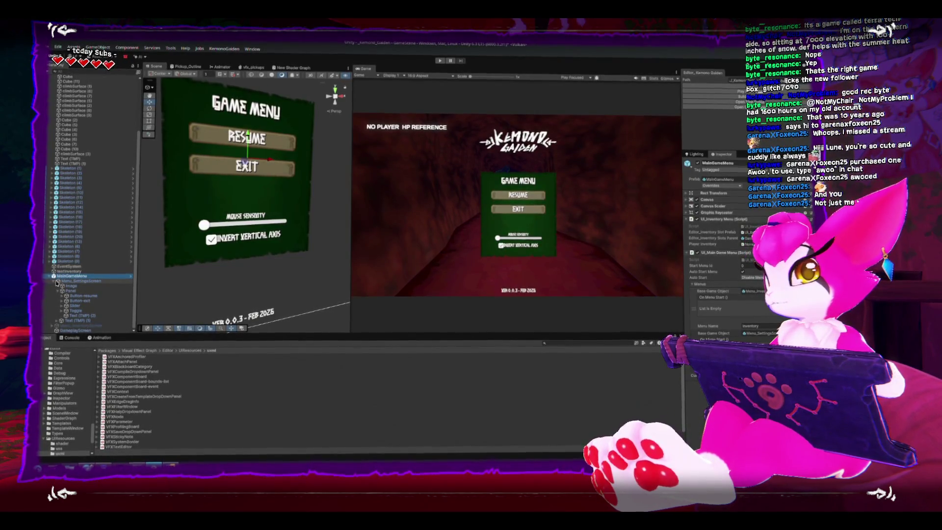
key(Delete)
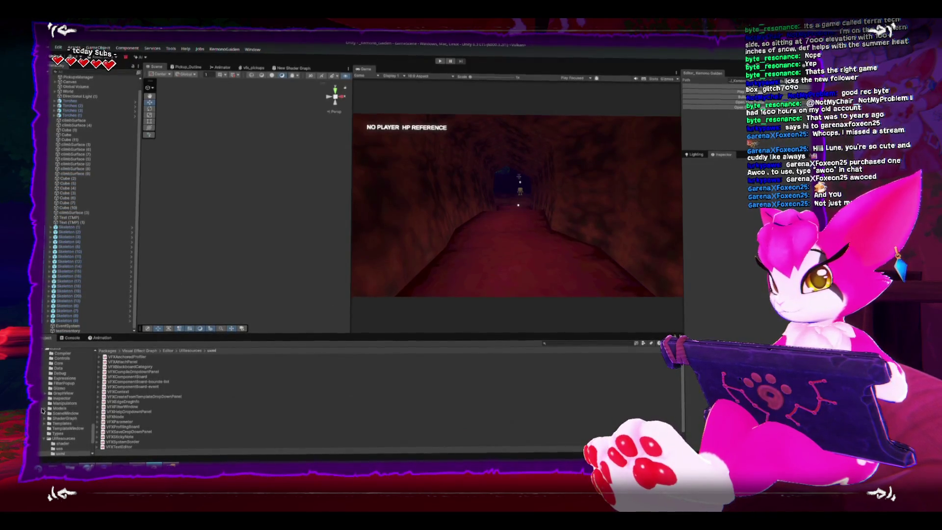
scroll(67, 403, up, 3)
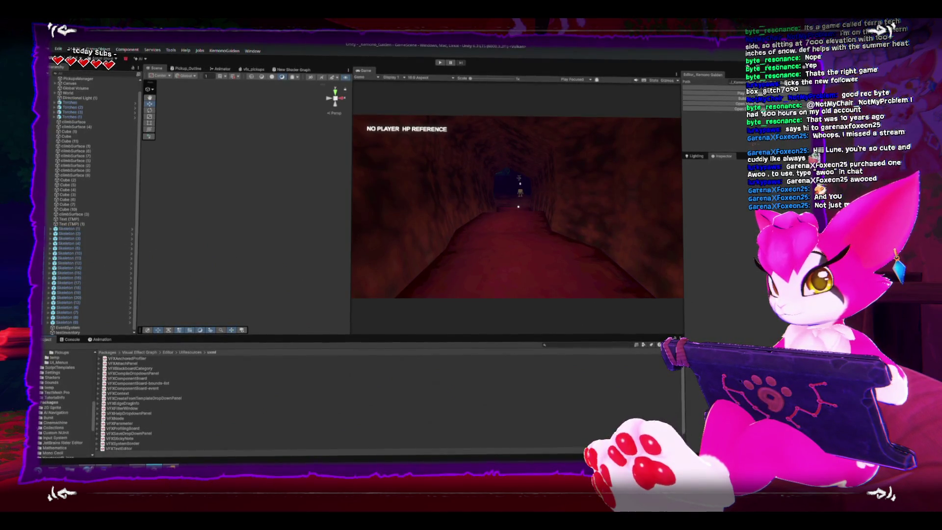
Open the GameCore prefab from Resources and load InputManager's script in Rider.
click(49, 402)
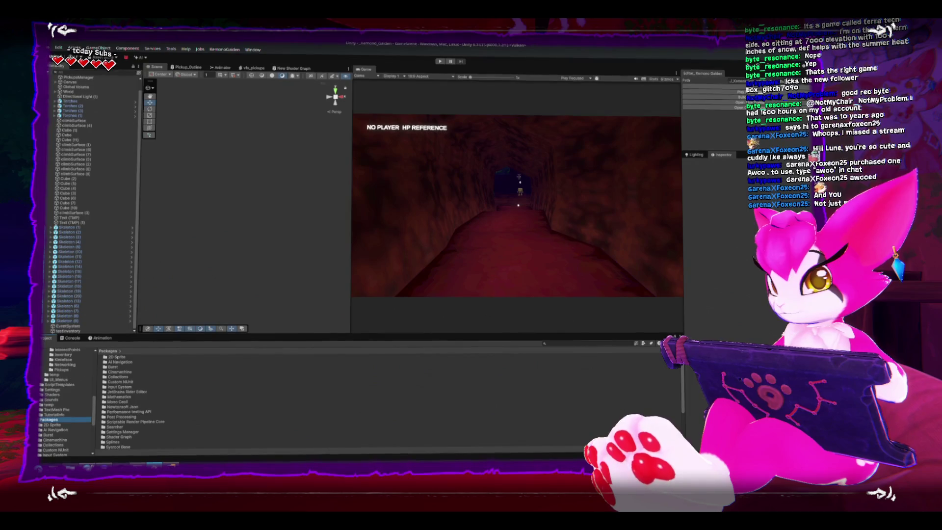
scroll(43, 391, up, 3)
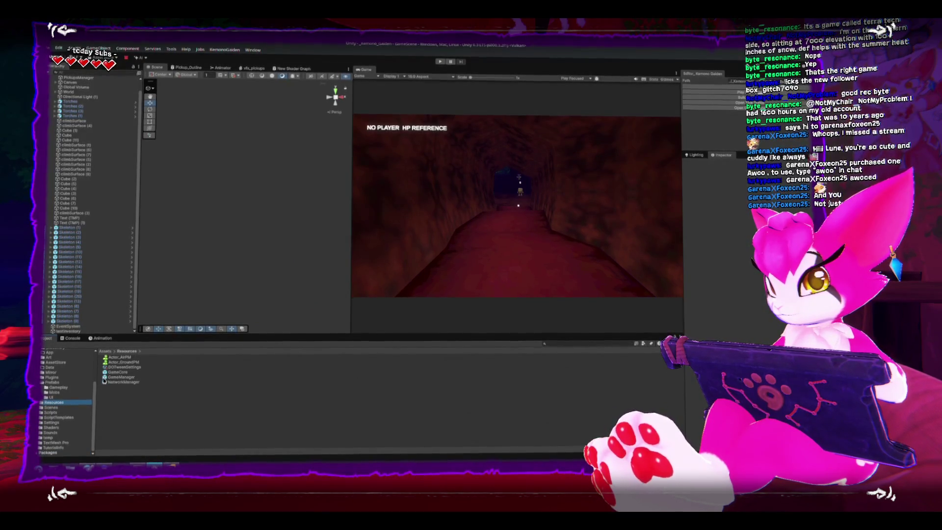
double_click(104, 372)
click(61, 112)
click(79, 97)
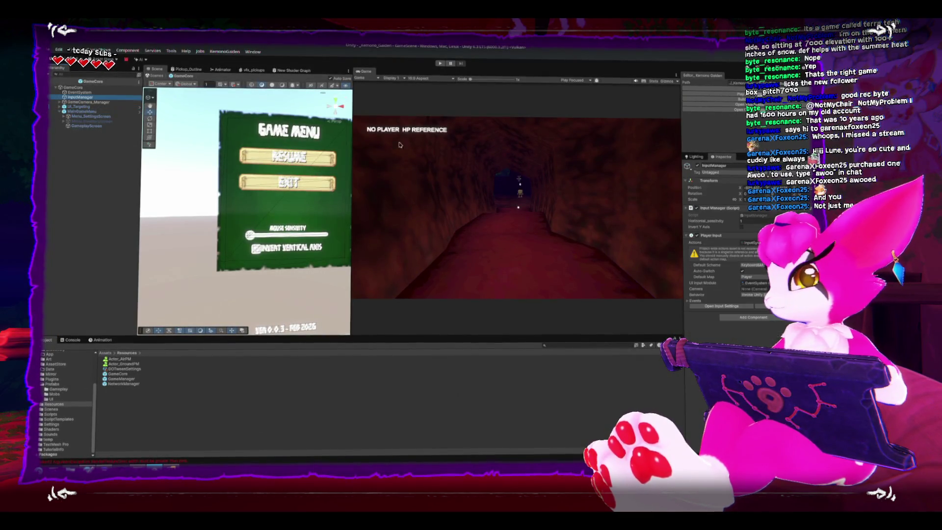
double_click(750, 216)
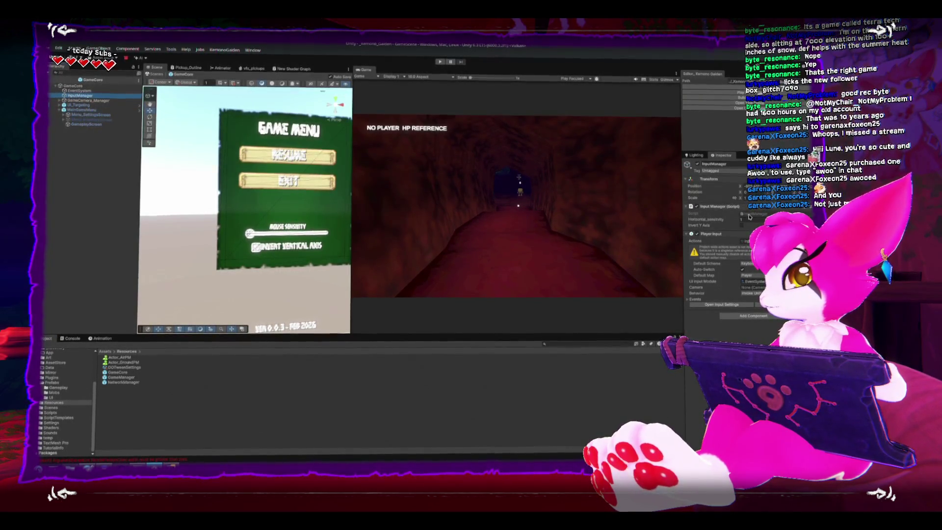
scroll(355, 311, down, 10)
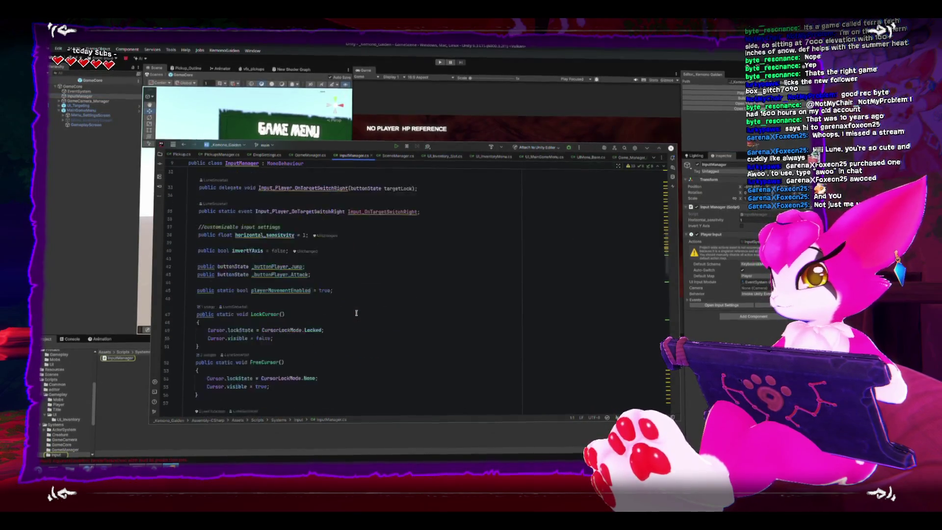
Add a #region ======= GameMenu keys line above GameMenuButton in InputManager.cs.
scroll(355, 311, down, 7)
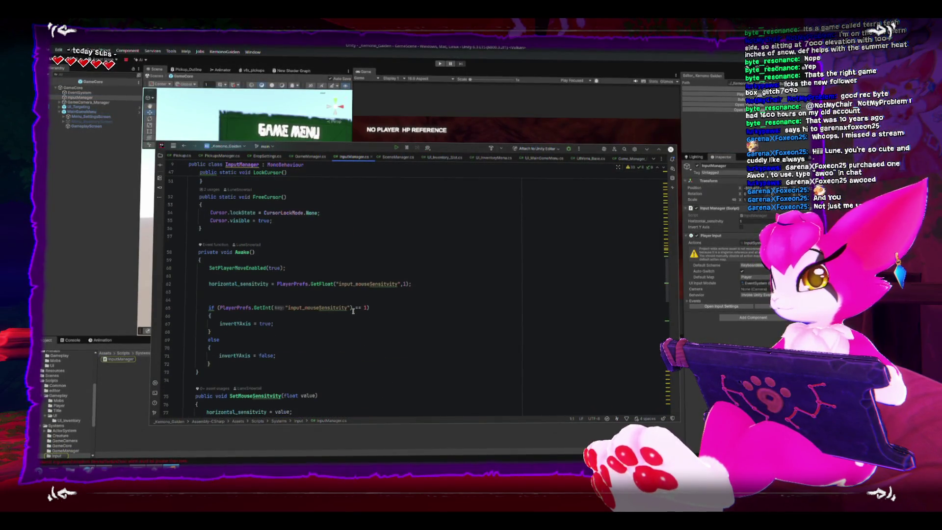
scroll(352, 308, down, 6)
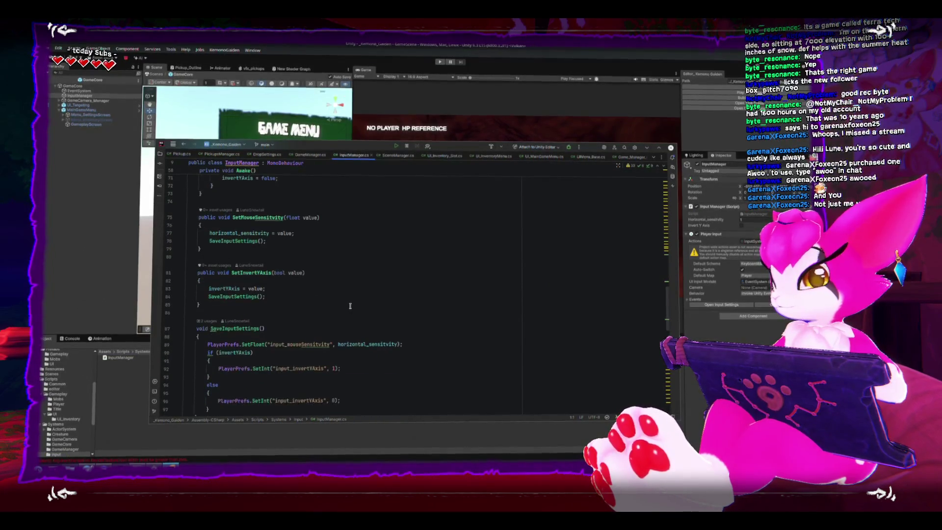
scroll(350, 306, down, 8)
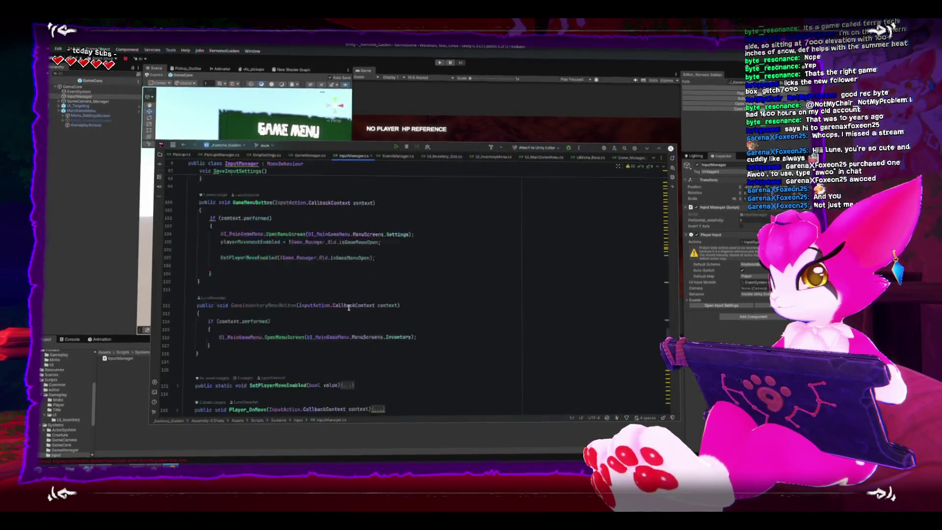
scroll(348, 308, up, 4)
click(292, 245)
key(Return)
text(#region)
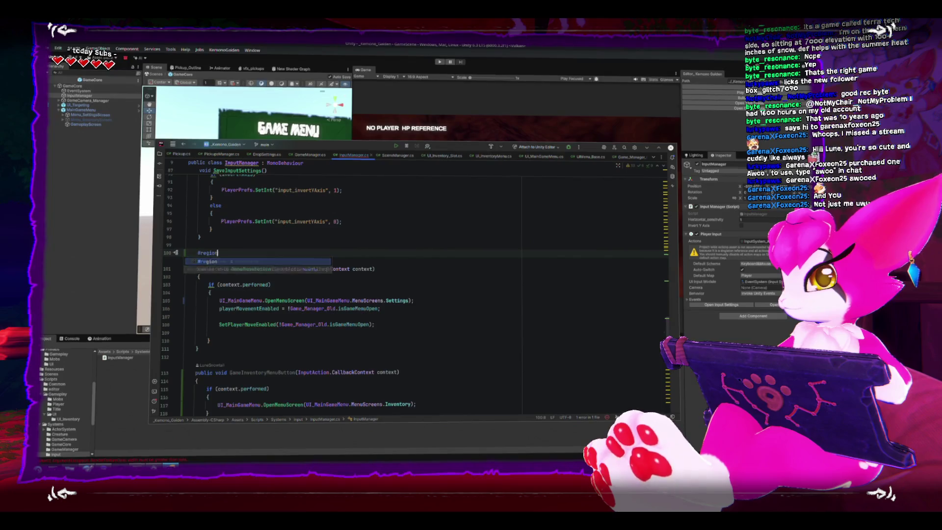
key(Return)
text(=======)
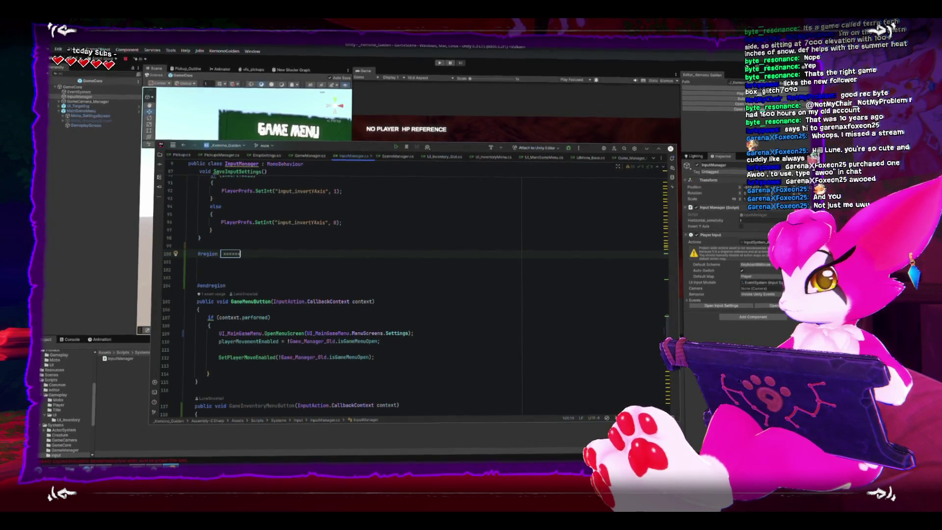
text( GameMenu keys)
click(281, 315)
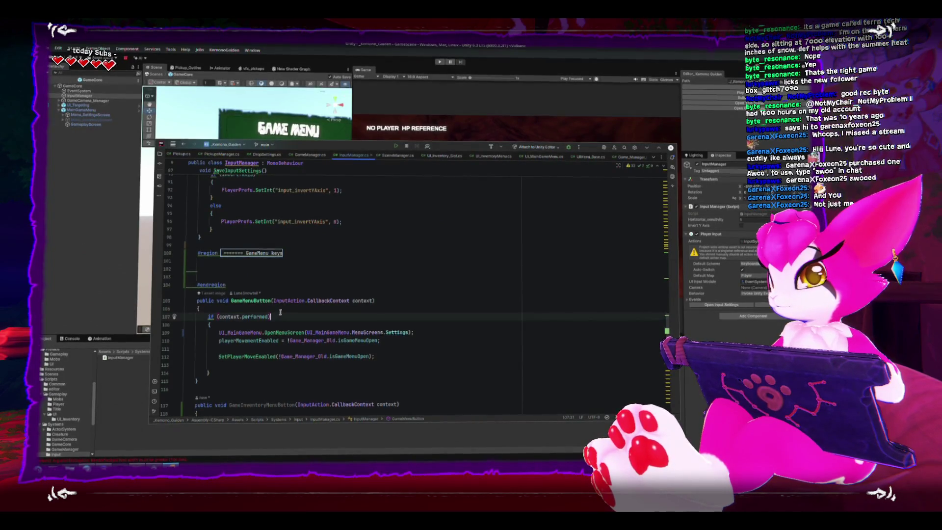
Move the two GameMenu input handler methods inside the GameMenu keys region.
scroll(282, 312, down, 3)
drag(198, 382, 171, 231)
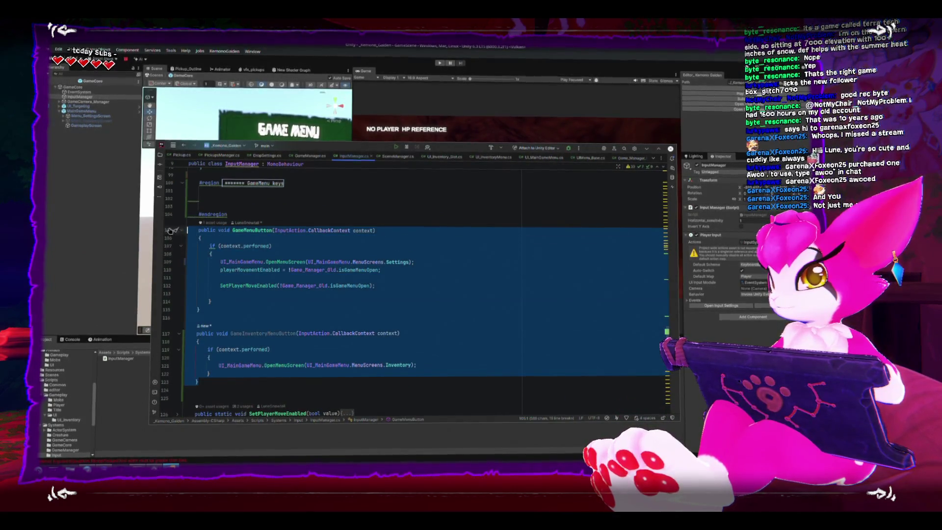
key(ctrl+x)
click(196, 199)
key(ctrl+v)
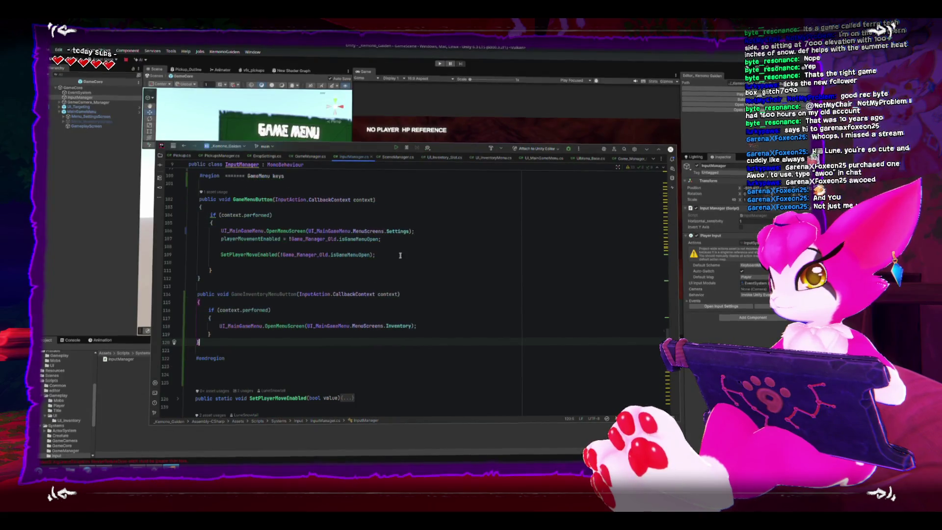
Review GameMenuButton's lines, selecting Game_Manager_Old.isGameMenuOpen, with the editor maximized.
click(398, 263)
scroll(382, 275, up, 1)
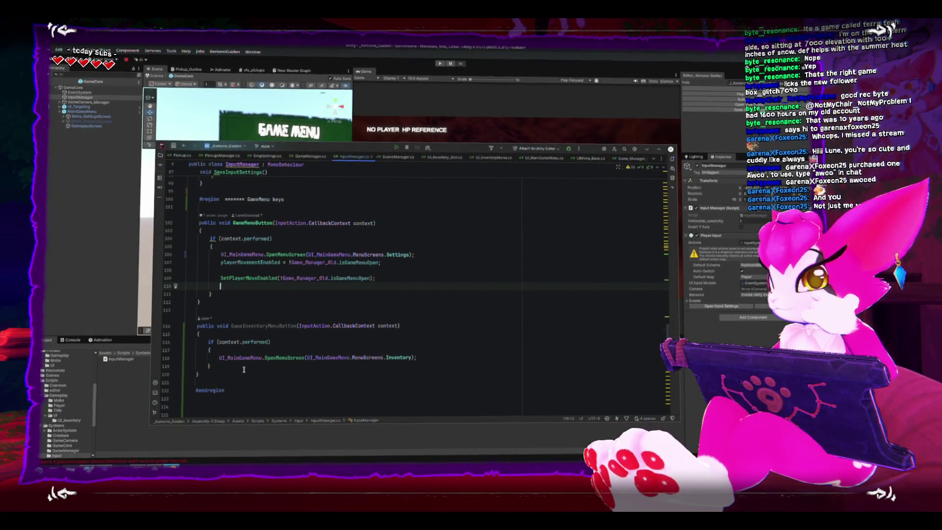
click(439, 253)
click(453, 259)
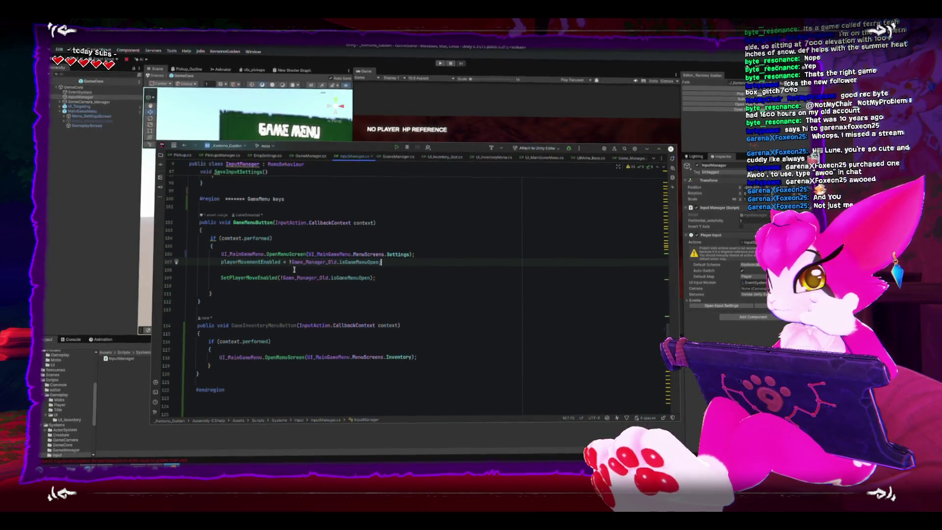
double_click(376, 262)
key(ctrl+w)
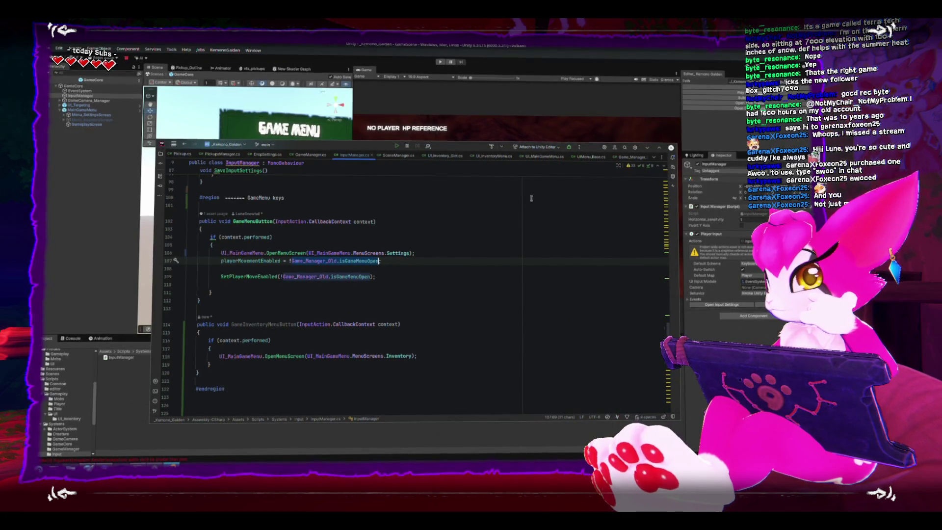
double_click(588, 147)
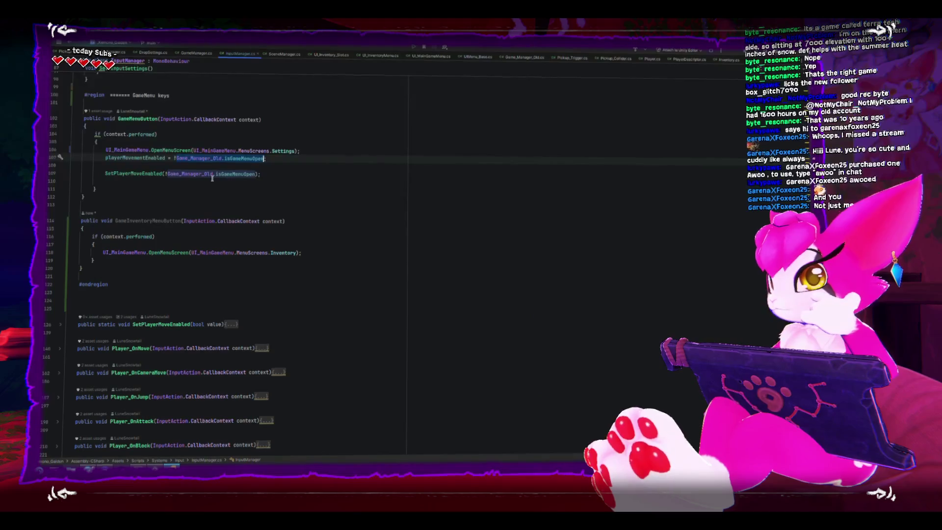
scroll(233, 228, up, 1)
Remove the blank line between the movement lines and insert one above playerMovementEnabled.
click(233, 228)
scroll(206, 225, up, 2)
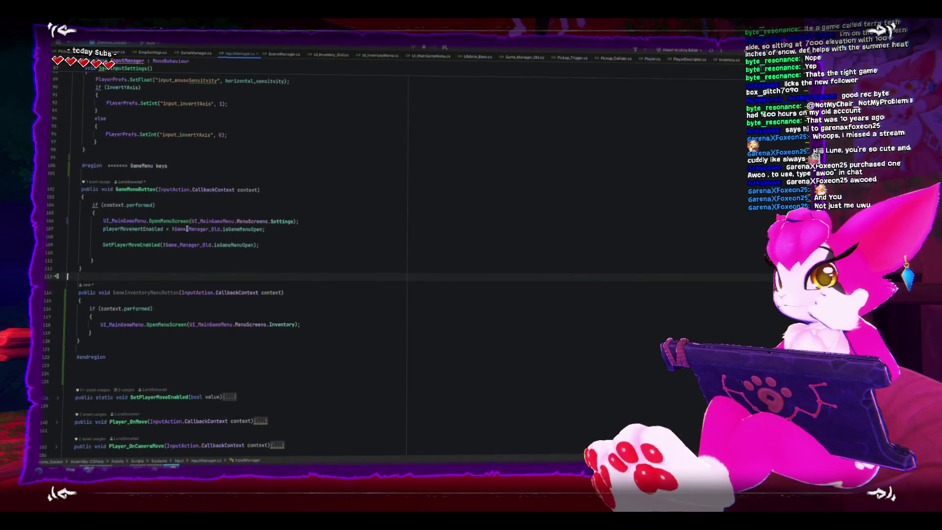
click(123, 234)
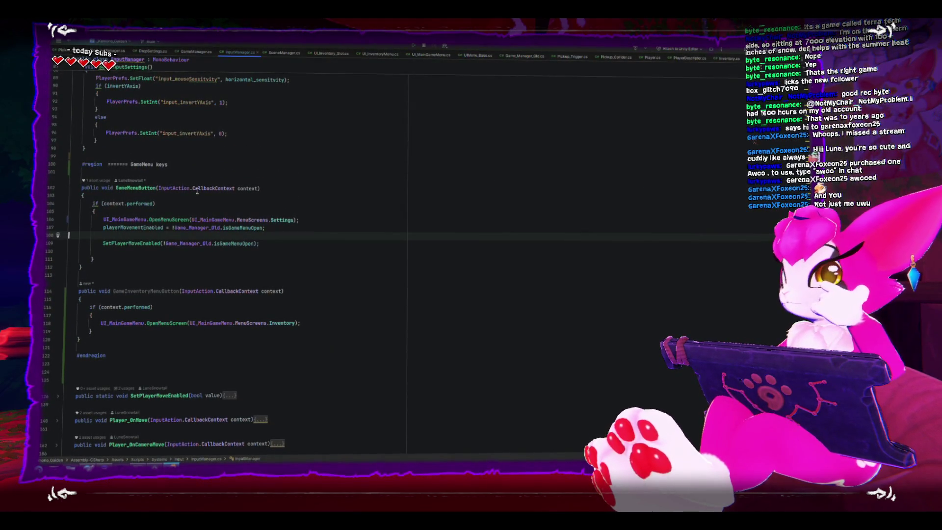
key(BackSpace)
click(231, 237)
drag(259, 237, 59, 227)
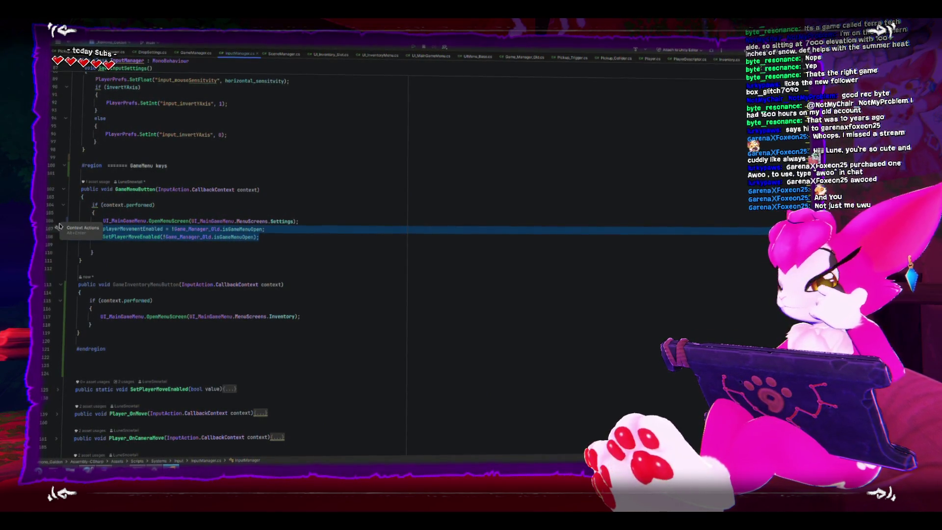
key(Up)
key(End)
key(Return)
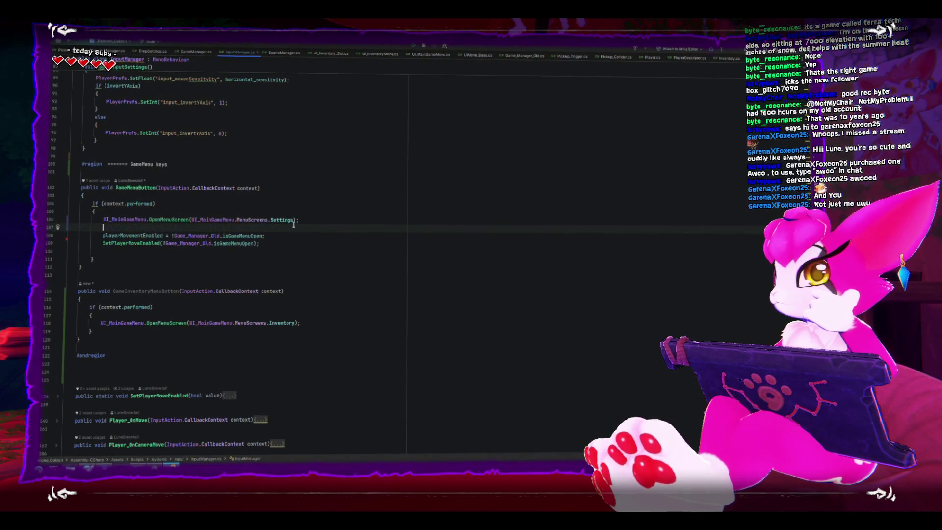
In UI_MainGameMenu.cs, start a static public bool isMenuOpen property with a get block below the instance field.
click(440, 57)
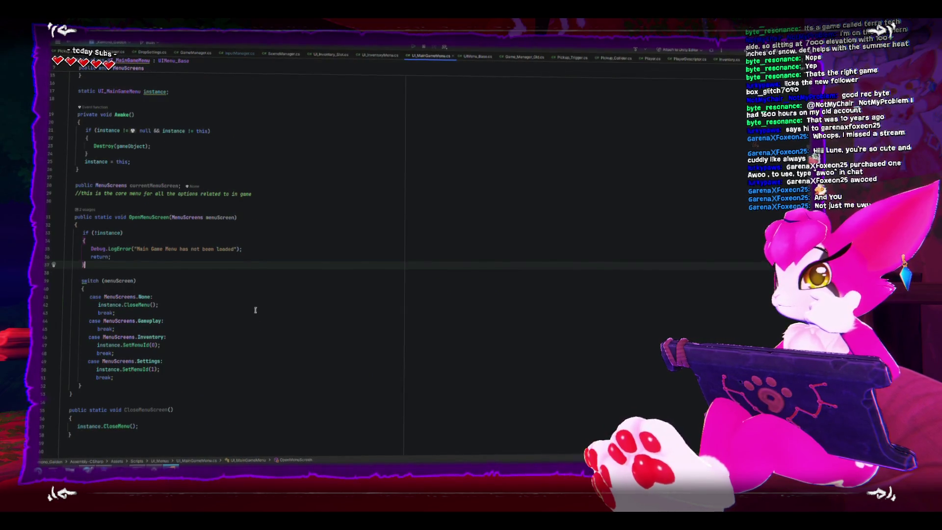
scroll(270, 226, up, 1)
click(274, 177)
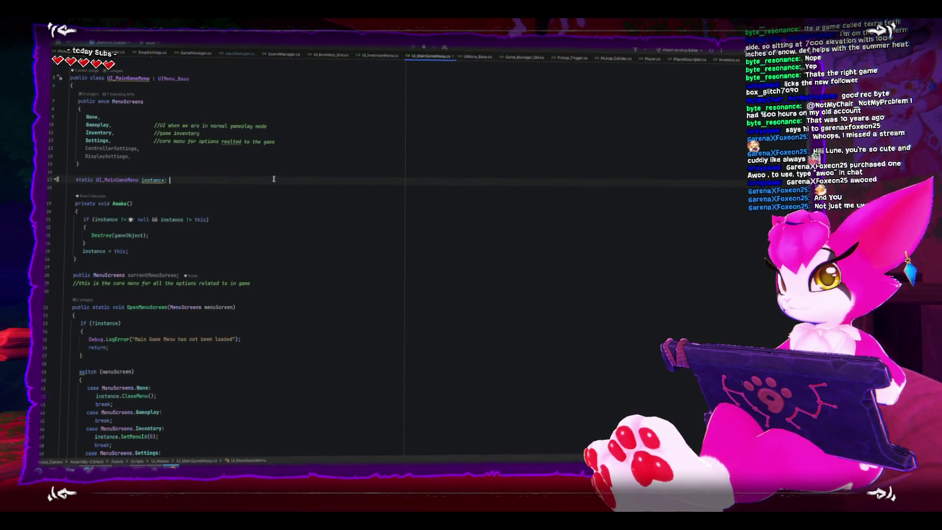
key(Return)
text(static)
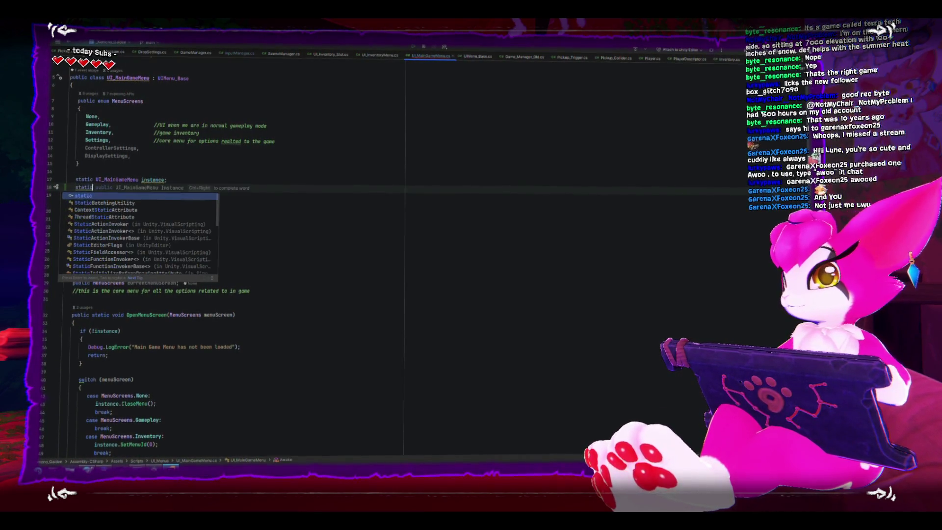
text( public bool )
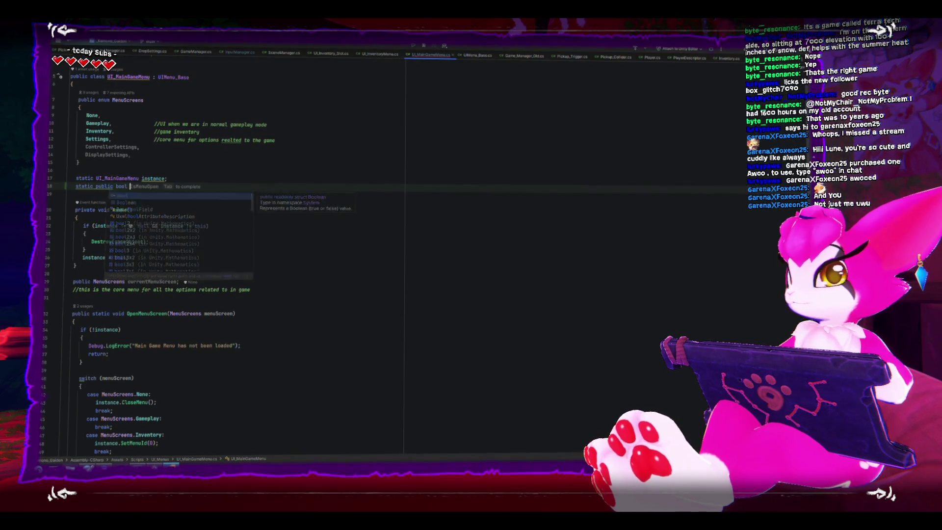
text(isMeb)
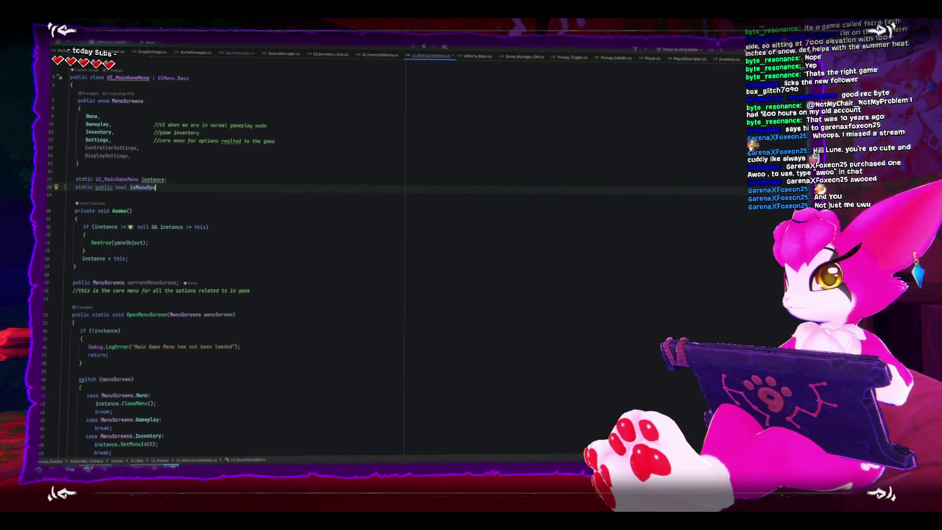
key(Return)
text({)
key(Return)
text(get)
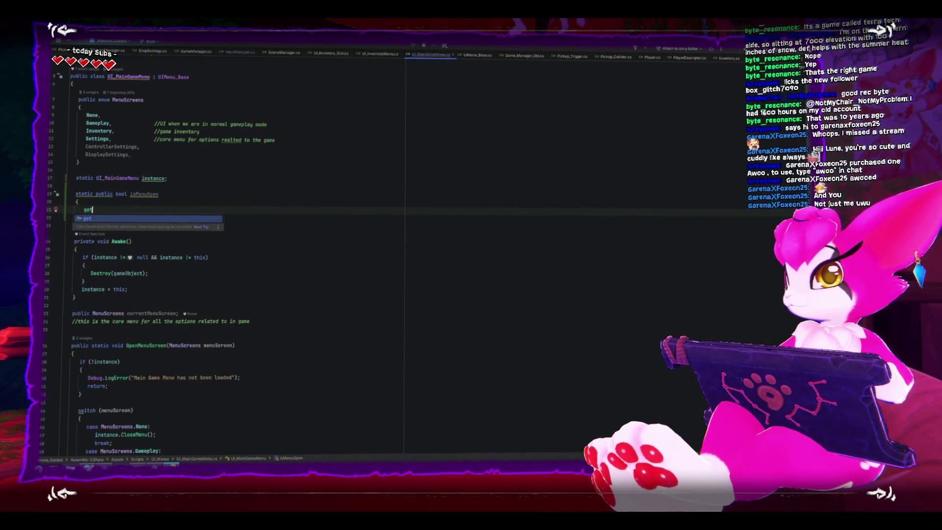
key(Return)
text({)
key(Return)
text(return)
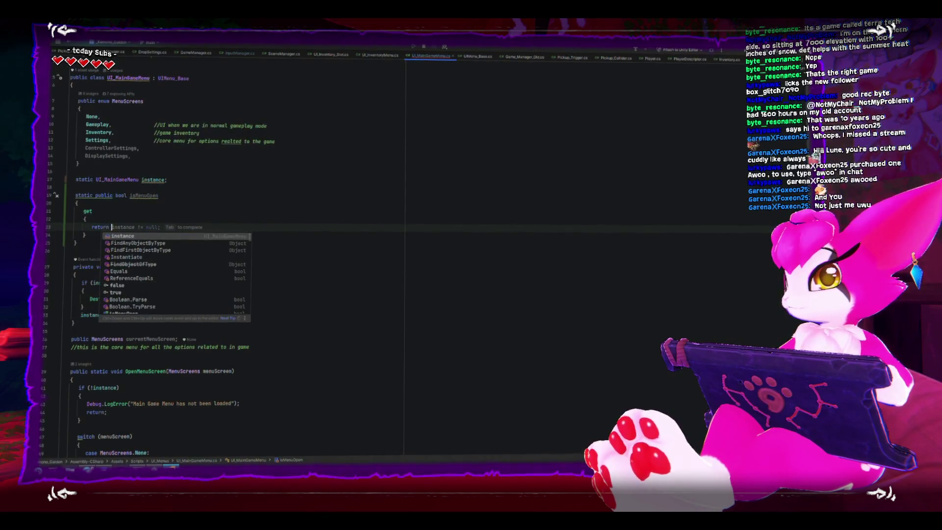
Make the getter return false inside a braced if (instance == null) block.
key(shift+Home)
text(if()
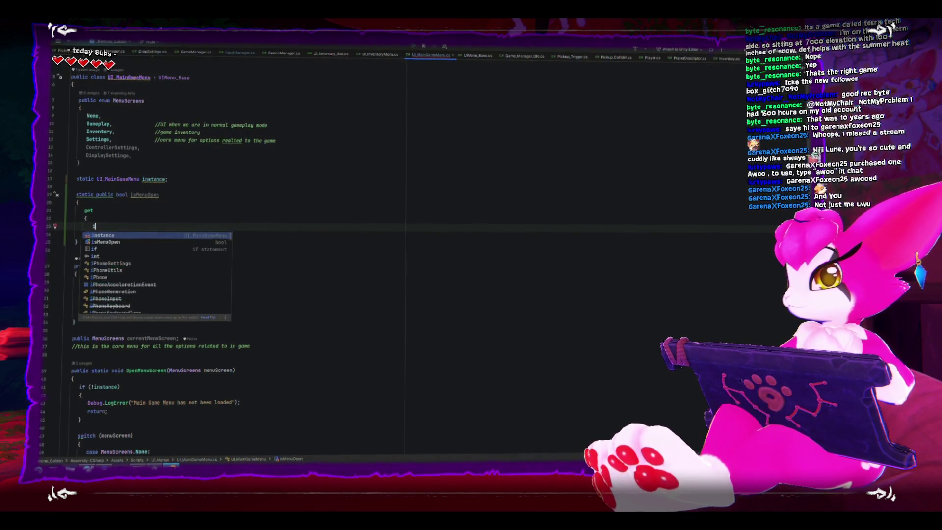
key(Tab)
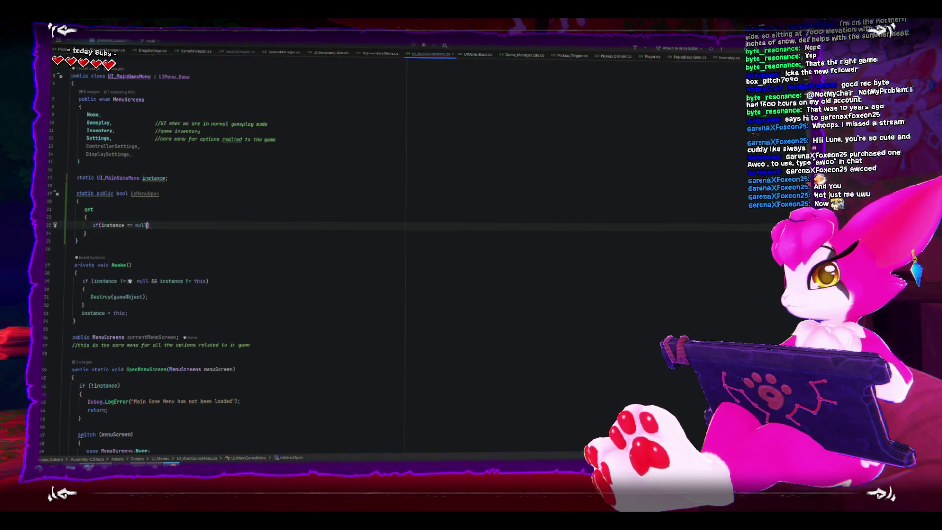
key(Return)
text(return false;)
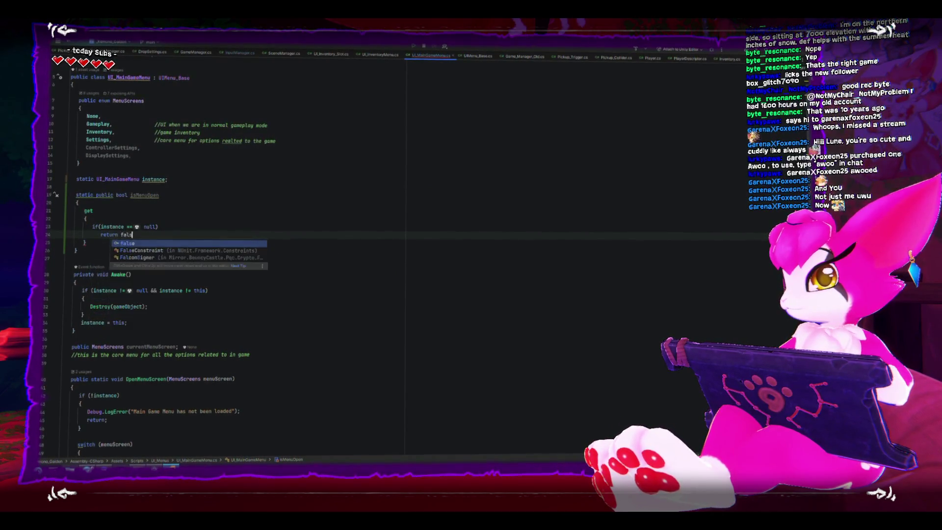
key(Return)
key(Up)
key(Up)
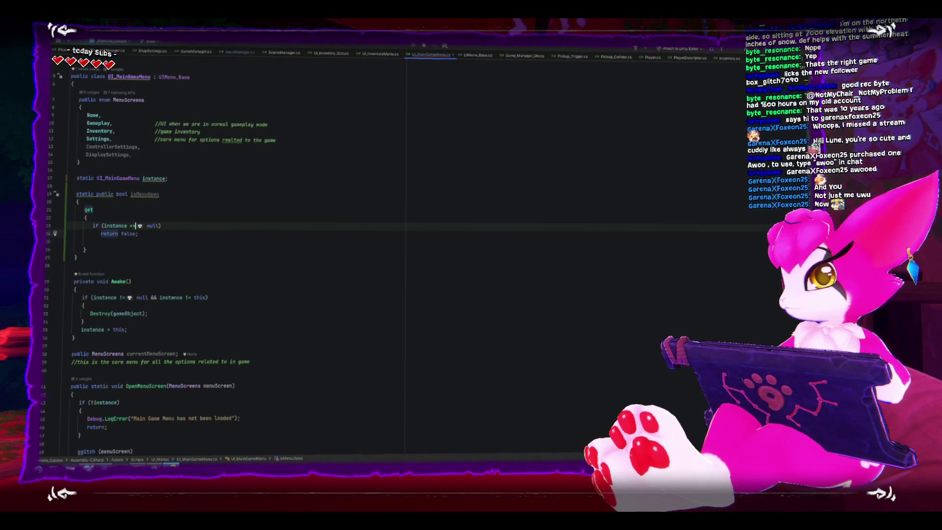
key(End)
key(Return)
text({)
key(Return)
key(Down)
key(Down)
key(alt+shift+Up)
key(alt+shift+Up)
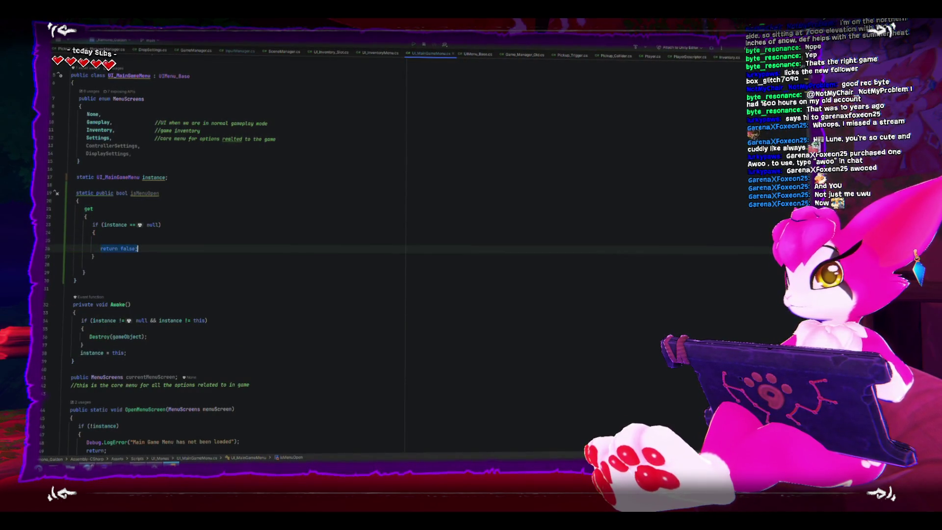
Add an else branch returning instance.isMenuOpen.
key(Up)
key(Down)
key(Down)
key(Down)
text(else)
key(Return)
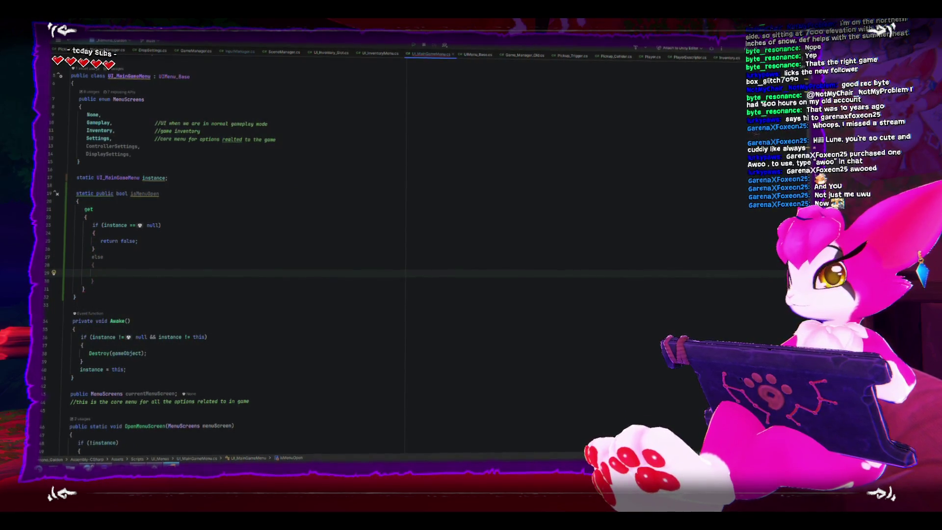
text(return )
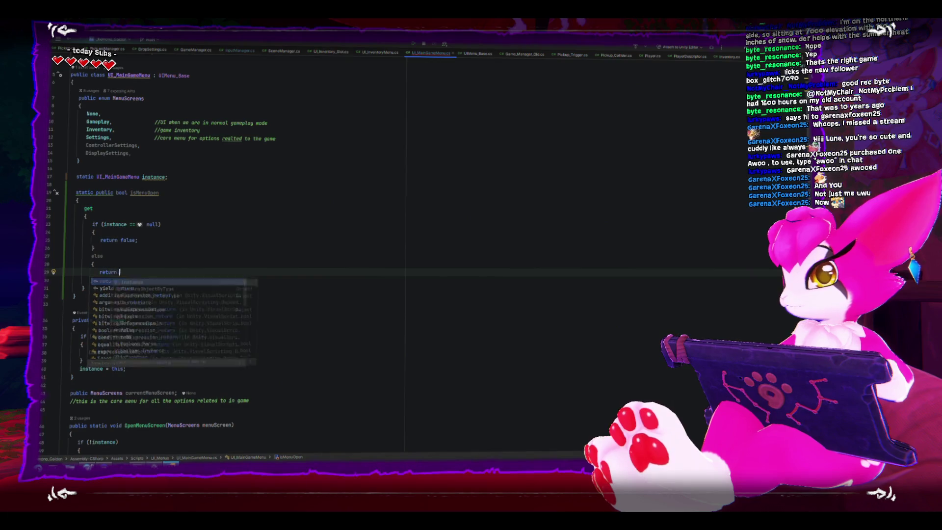
text(instance.isMenuOpen;)
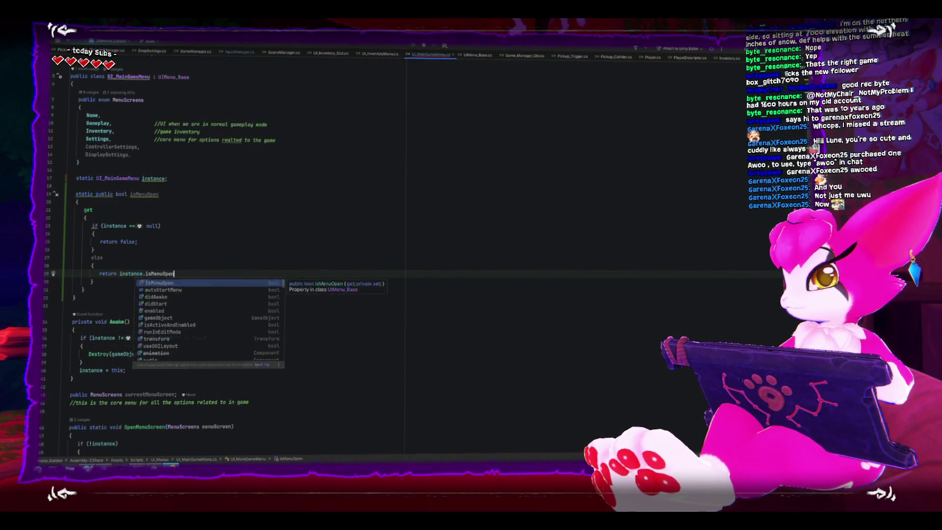
click(94, 232)
Review the isMenuOpen getter's if block and its return instance.isMenuOpen line.
click(91, 192)
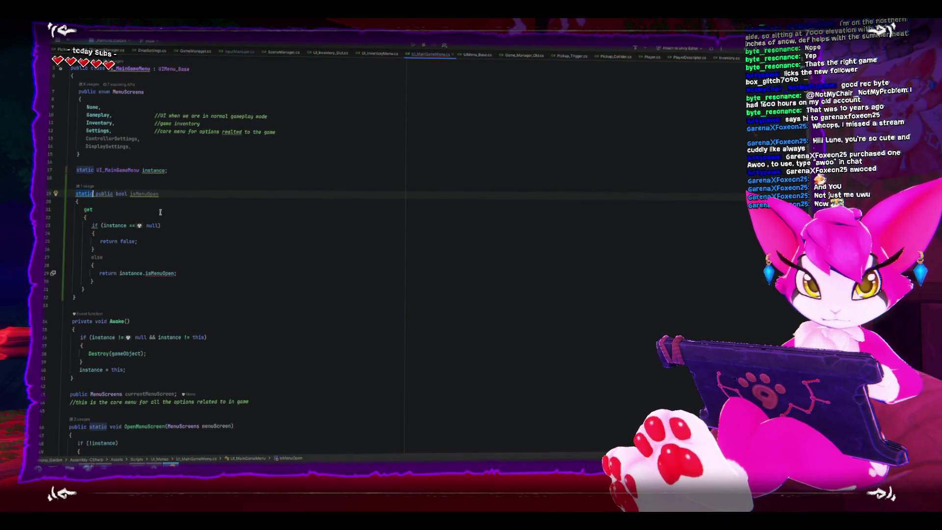
click(199, 250)
scroll(200, 250, up, 1)
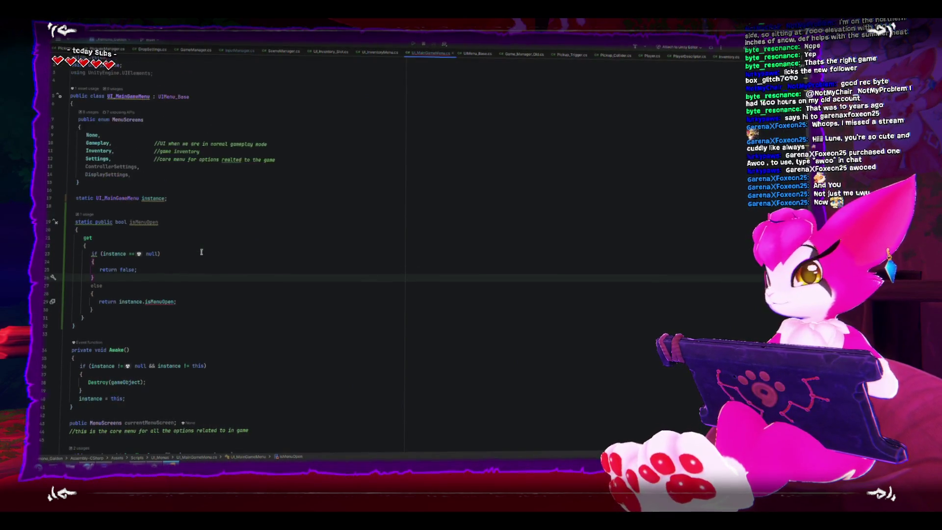
click(204, 263)
mouse_move(154, 301)
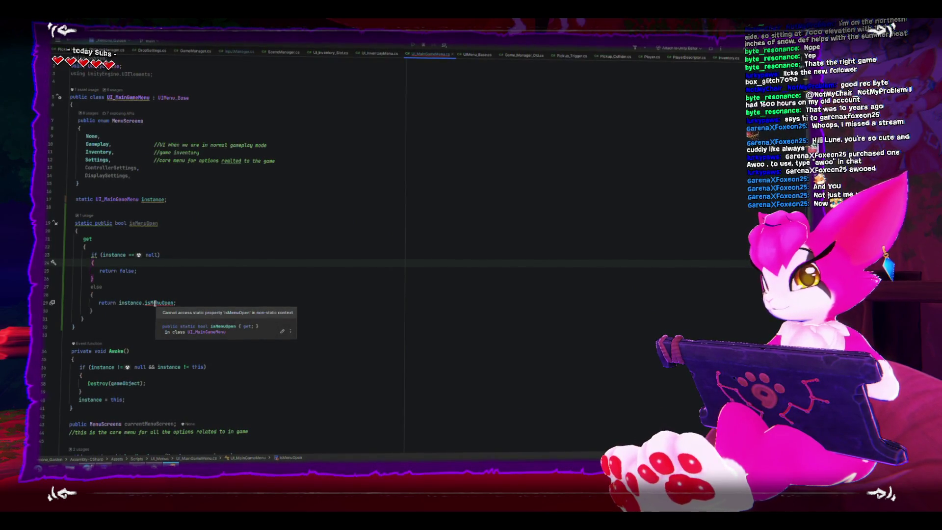
click(155, 302)
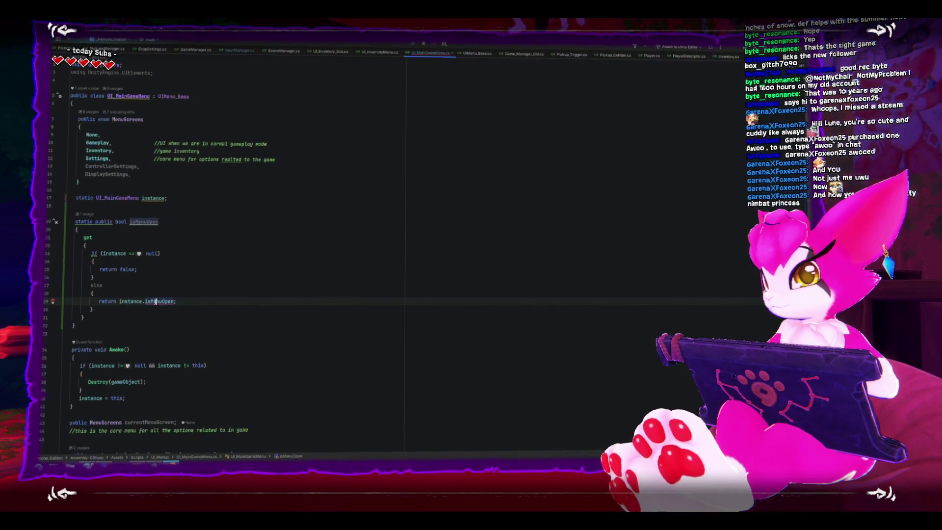
triple_click(155, 301)
click(155, 302)
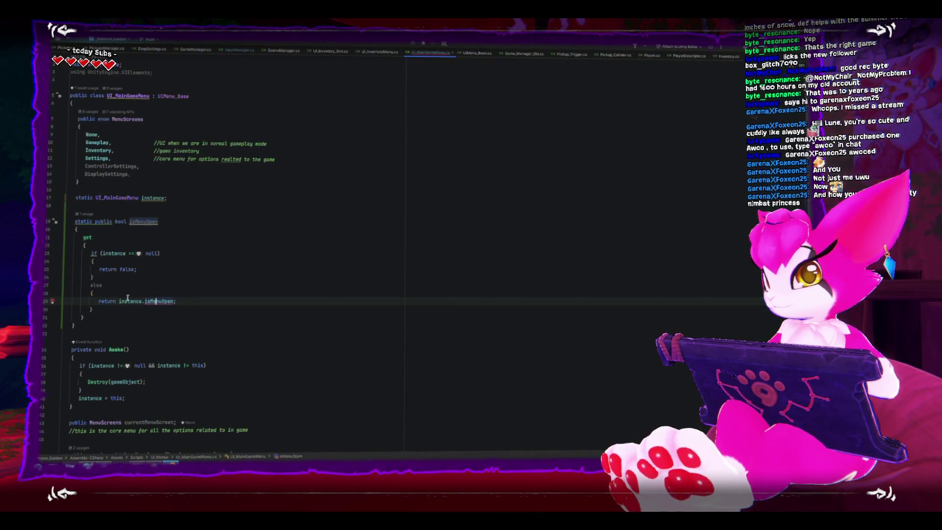
Select the static isMenuOpen name and jump to isMenuOpen in UIMenu_Base.cs.
scroll(182, 329, down, 1)
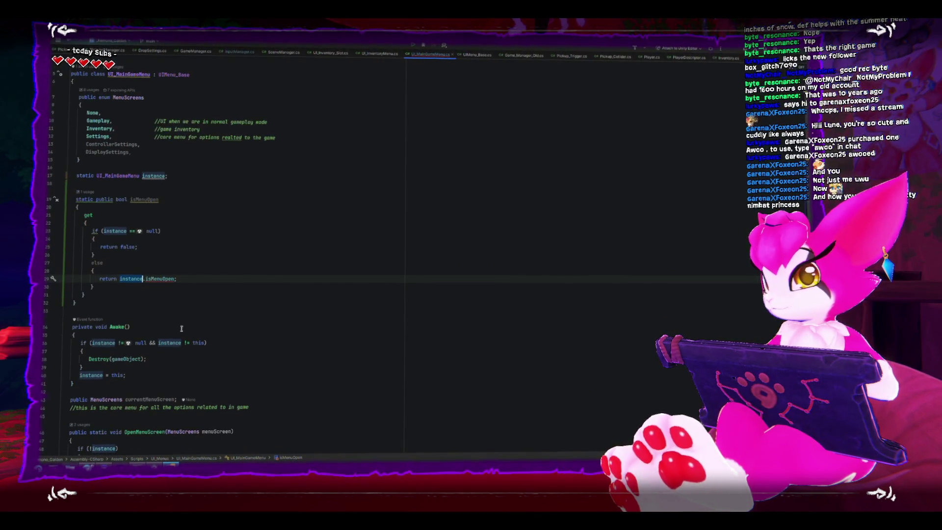
double_click(136, 199)
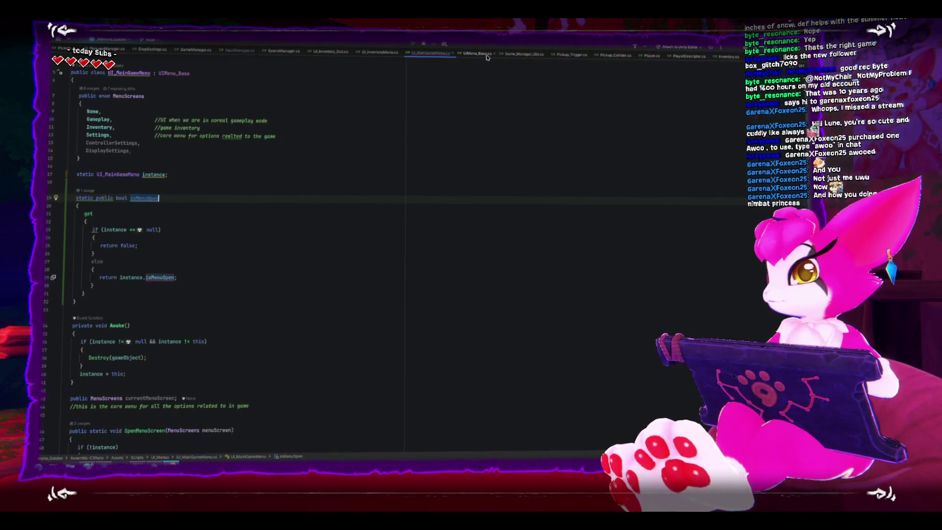
key(ctrl+Tab)
Check UIMenu_Base's isMenuOpen { get; private set; } declaration, then return to UI_MainGameMenu.cs.
scroll(247, 265, up, 5)
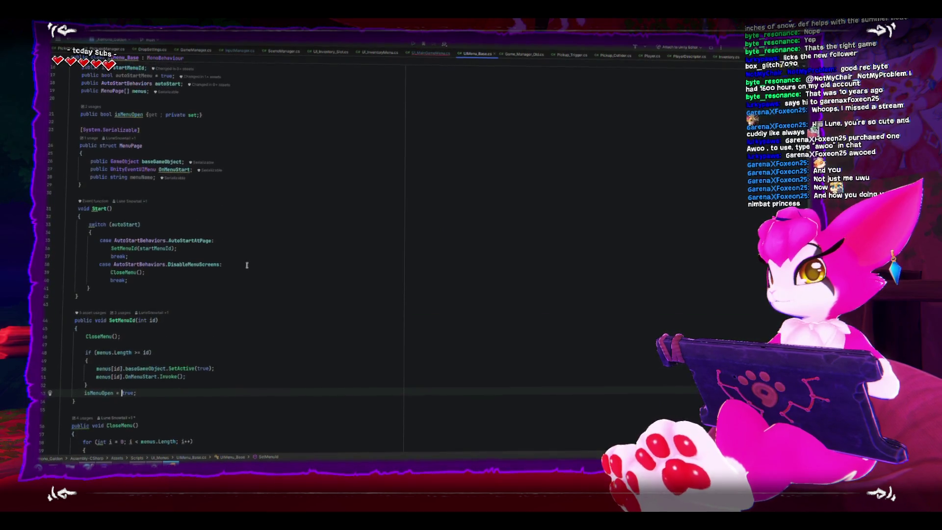
click(123, 186)
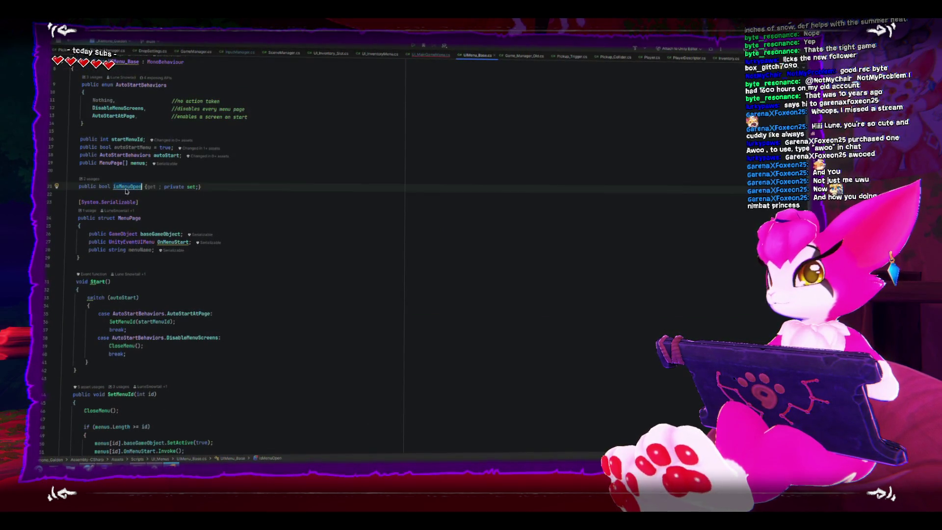
scroll(259, 253, up, 2)
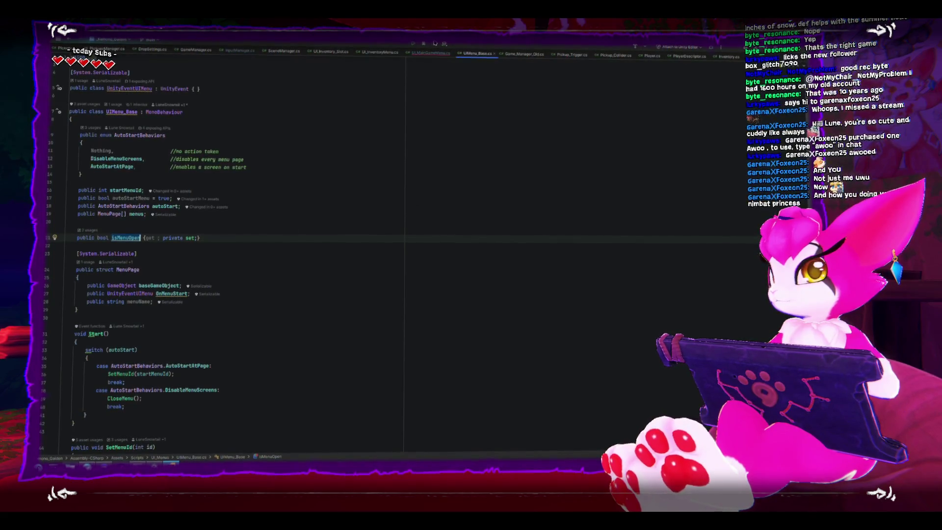
double_click(124, 241)
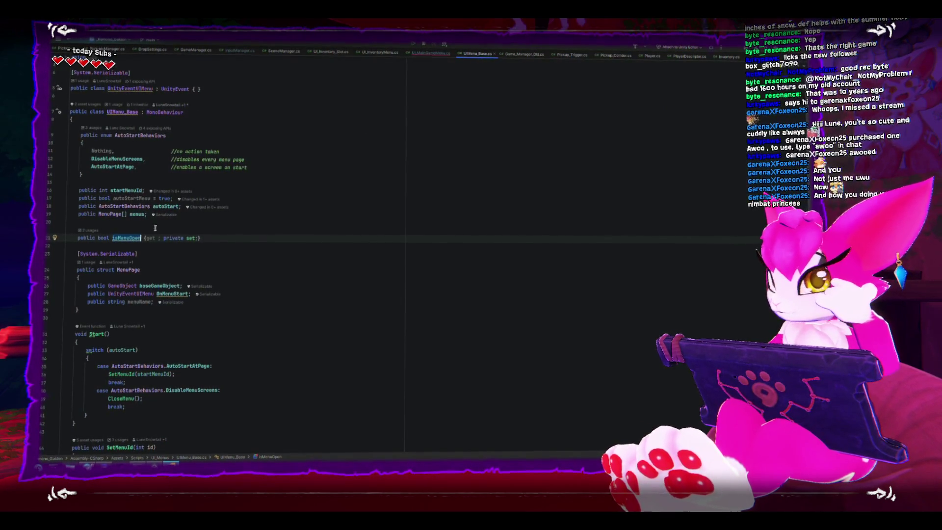
click(424, 55)
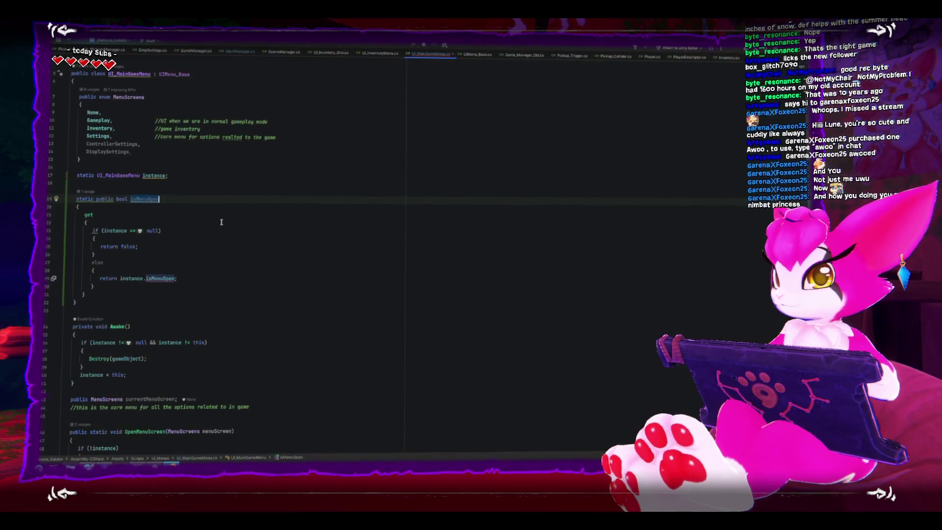